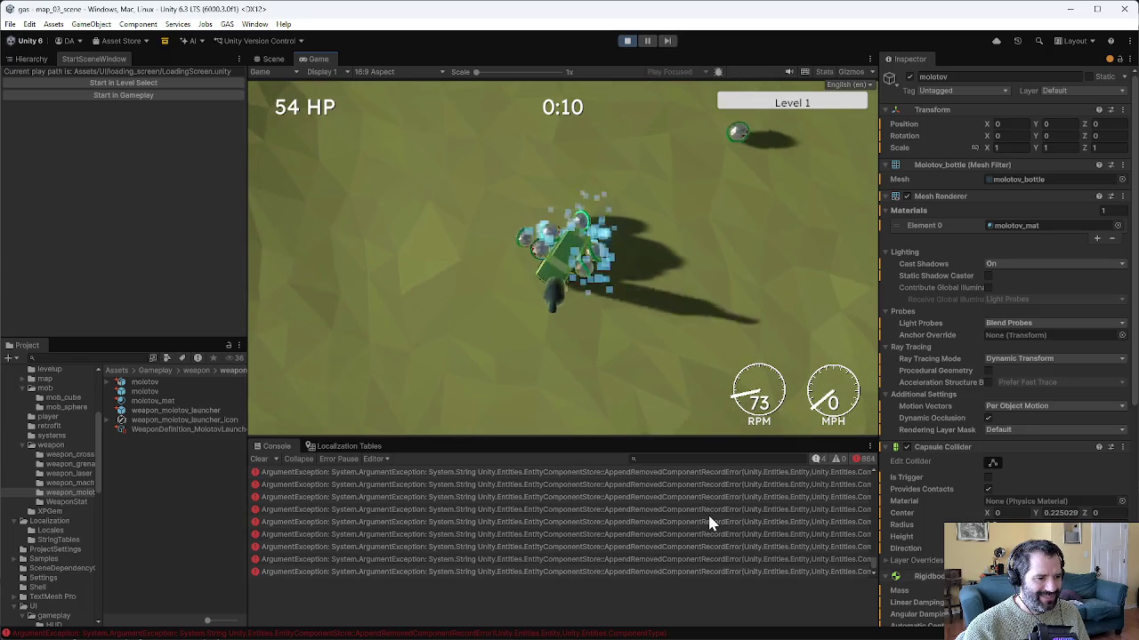
Step: Exit Play mode and assign the molotov object to the Projectile layer
{"action": "left_click", "coordinate": [626, 41]}
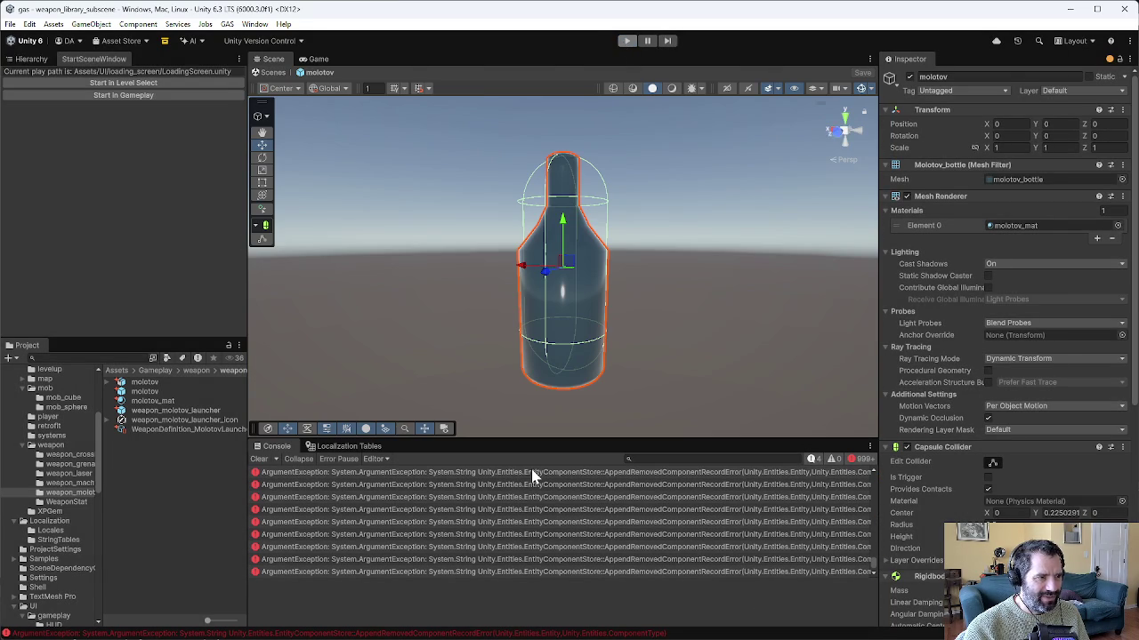
{"action": "left_click", "coordinate": [92, 129]}
{"action": "left_click", "coordinate": [86, 99]}
{"action": "left_click", "coordinate": [1062, 91]}
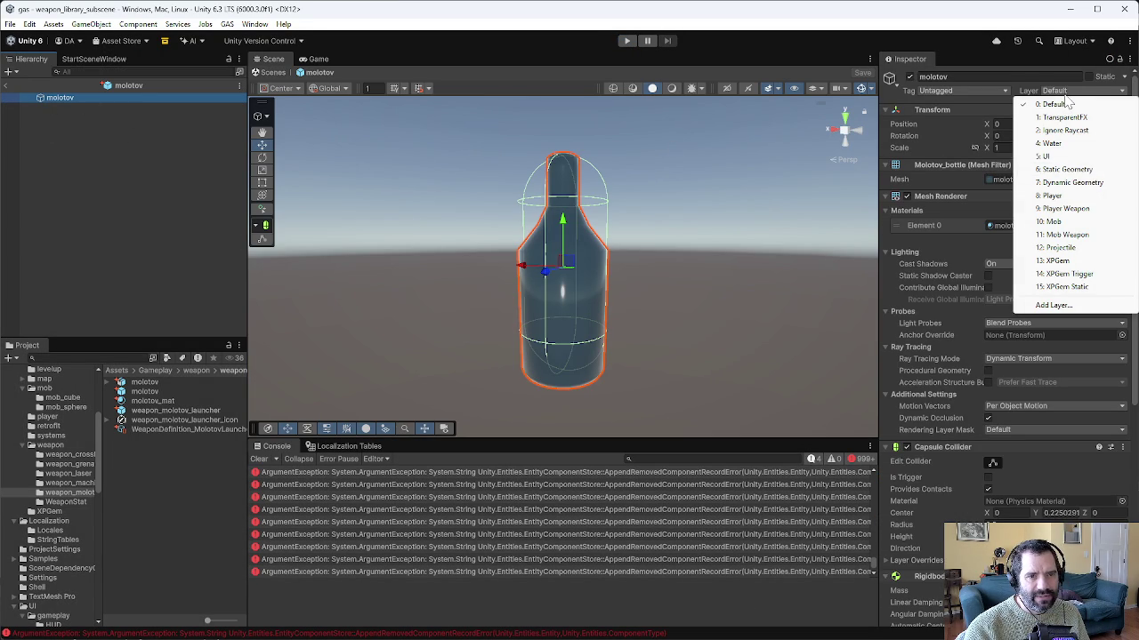
{"action": "left_click", "coordinate": [1054, 235]}
{"action": "left_click", "coordinate": [135, 215]}
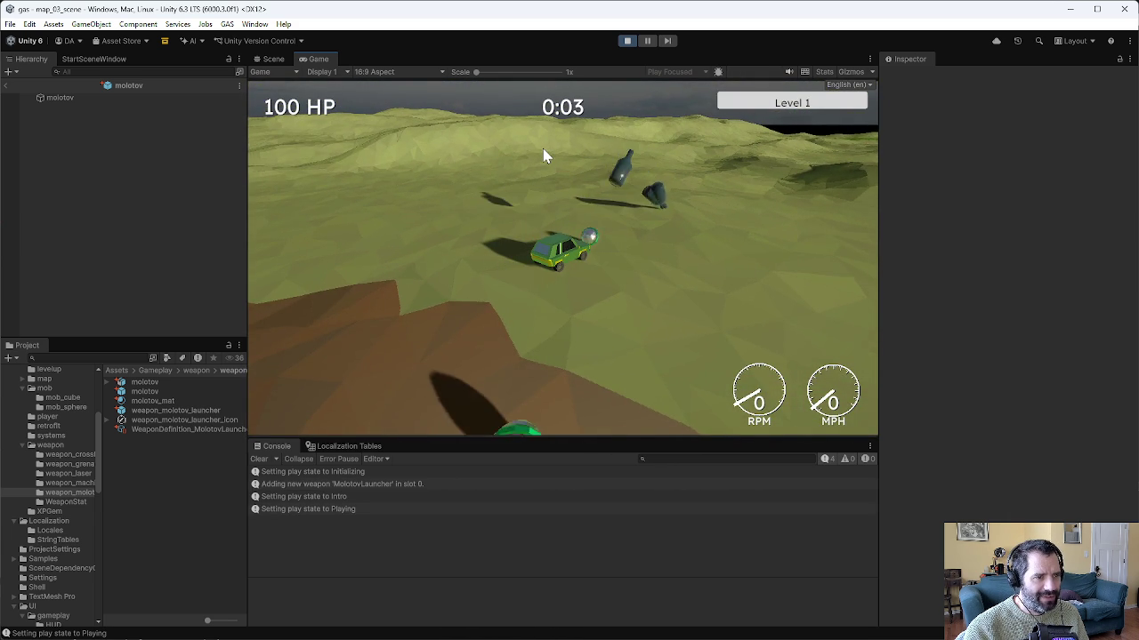
Step: Drive the car forward while molotov bottles are thrown, then stop Play mode
{"action": "key", "text": "w"}
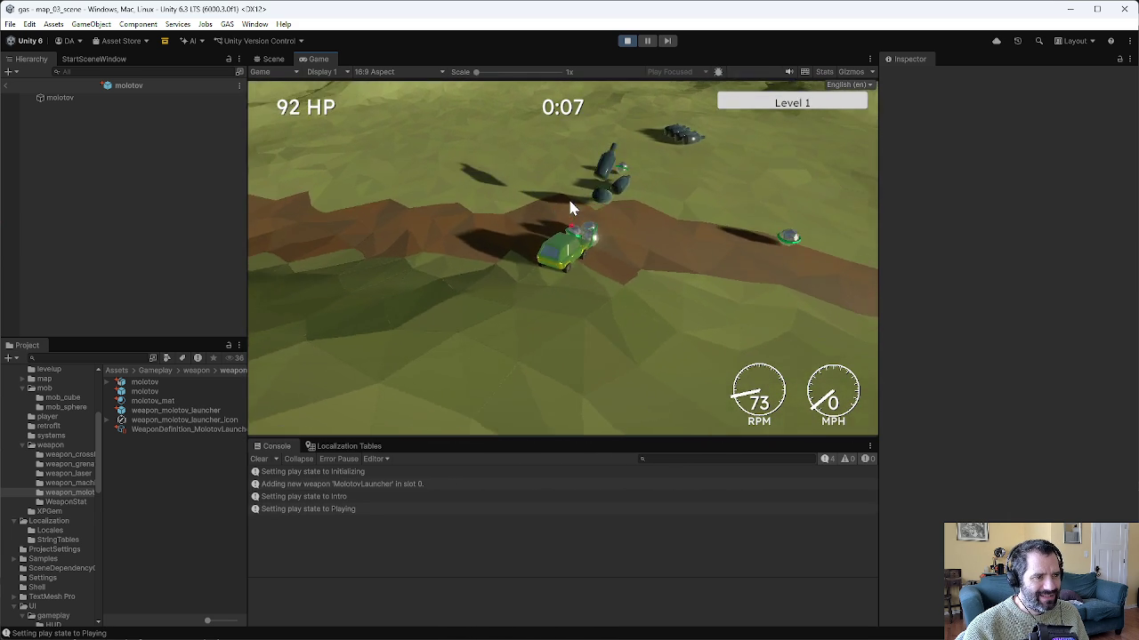
{"action": "key", "text": "w"}
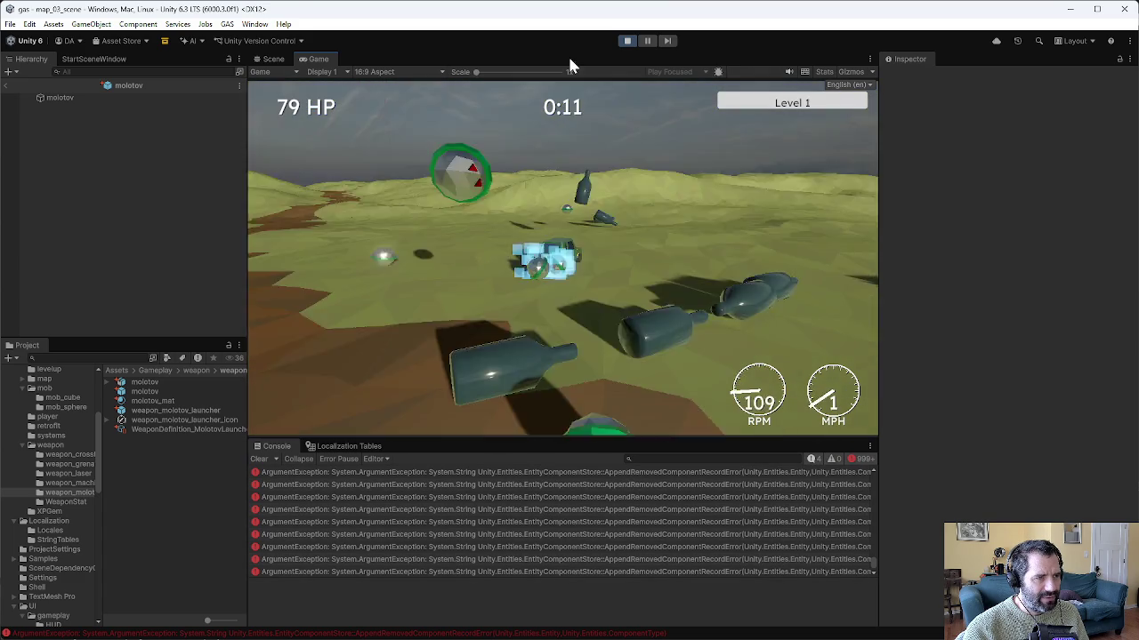
{"action": "left_click", "coordinate": [627, 40]}
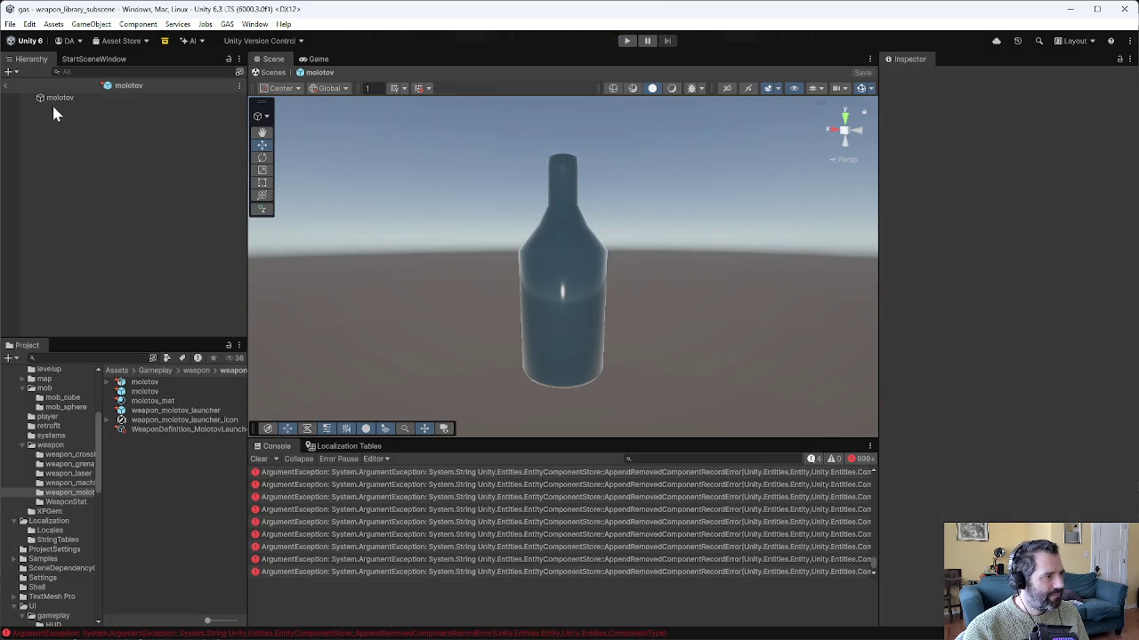
Step: Select molotov and review its Capsule Collider, Rigidbody and Damage AOE Auth components
{"action": "left_click", "coordinate": [55, 99]}
{"action": "scroll", "coordinate": [1005, 312], "scroll_direction": "down", "scroll_amount": 10}
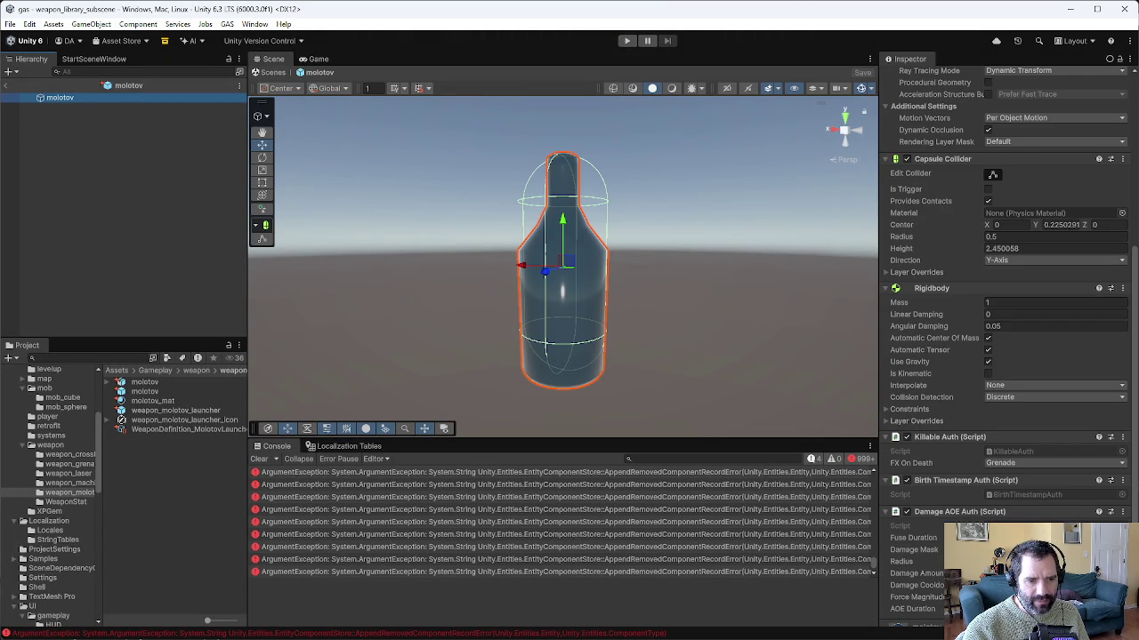
{"action": "scroll", "coordinate": [988, 498], "scroll_direction": "down", "scroll_amount": 3}
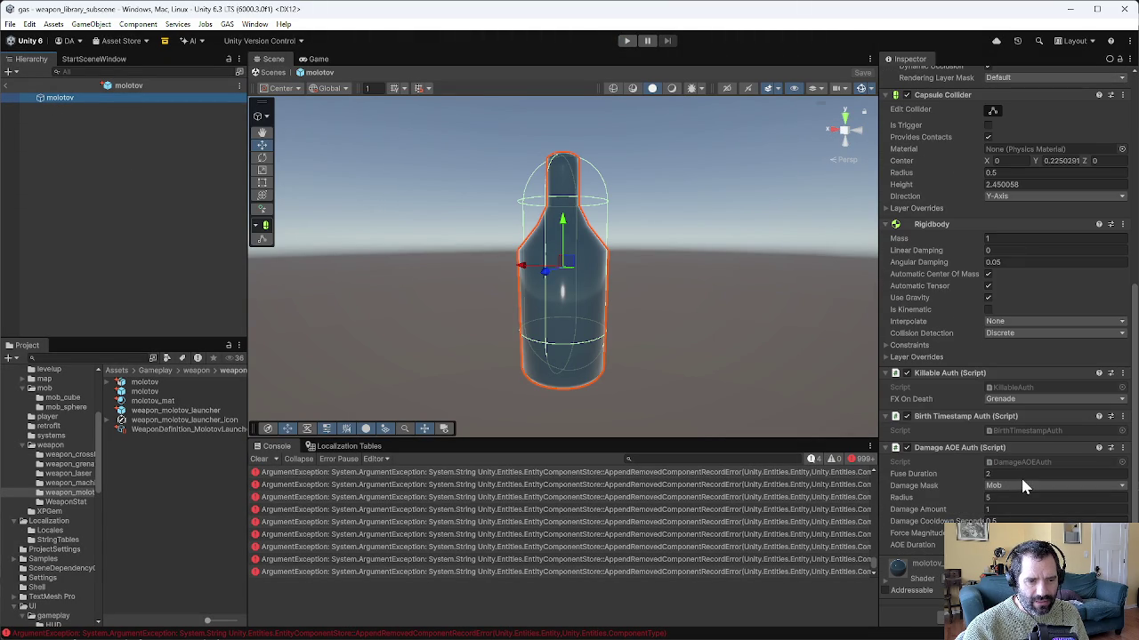
{"action": "scroll", "coordinate": [1021, 481], "scroll_direction": "up", "scroll_amount": 10}
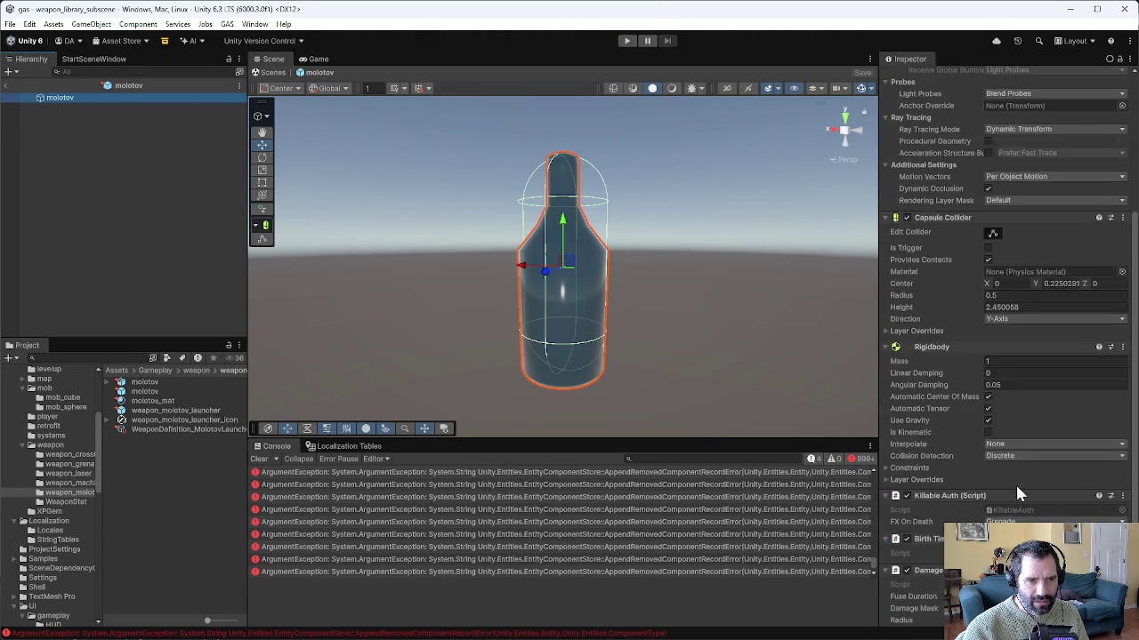
{"action": "scroll", "coordinate": [1018, 488], "scroll_direction": "up", "scroll_amount": 3}
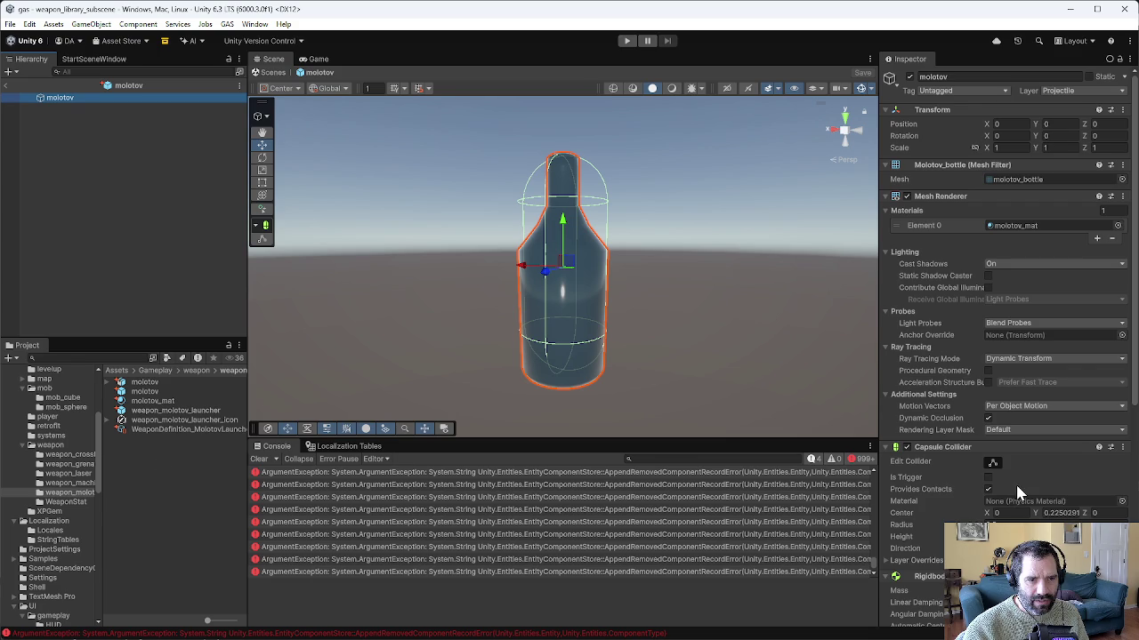
Step: Open the grenade prefab for comparison, keeping its Damage Amount at 1
{"action": "left_click", "coordinate": [72, 463]}
{"action": "double_click", "coordinate": [141, 392]}
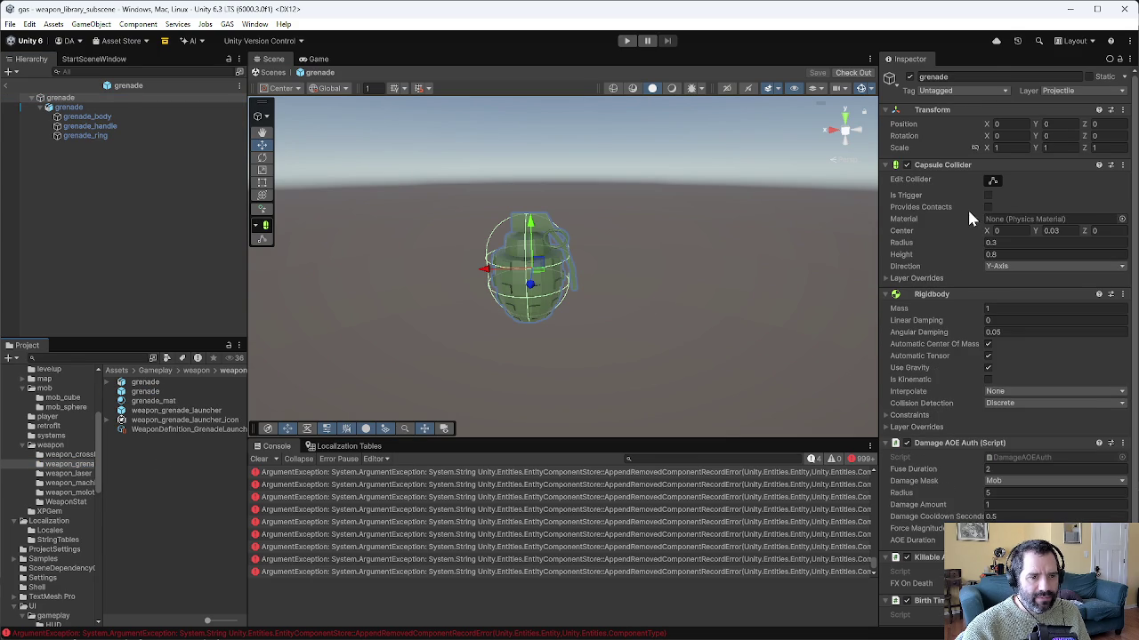
{"action": "scroll", "coordinate": [982, 310], "scroll_direction": "down", "scroll_amount": 3}
{"action": "key", "text": "Return"}
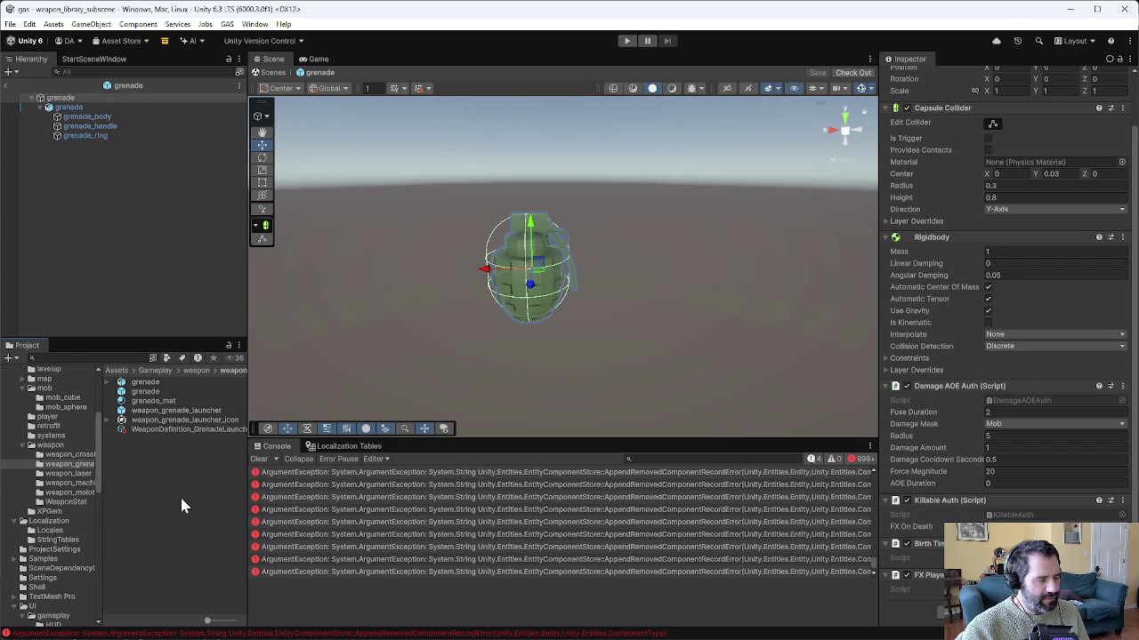
Step: Reopen the molotov prefab, add an FX Player Auth component, and start a play test
{"action": "left_click", "coordinate": [71, 493]}
{"action": "double_click", "coordinate": [144, 392]}
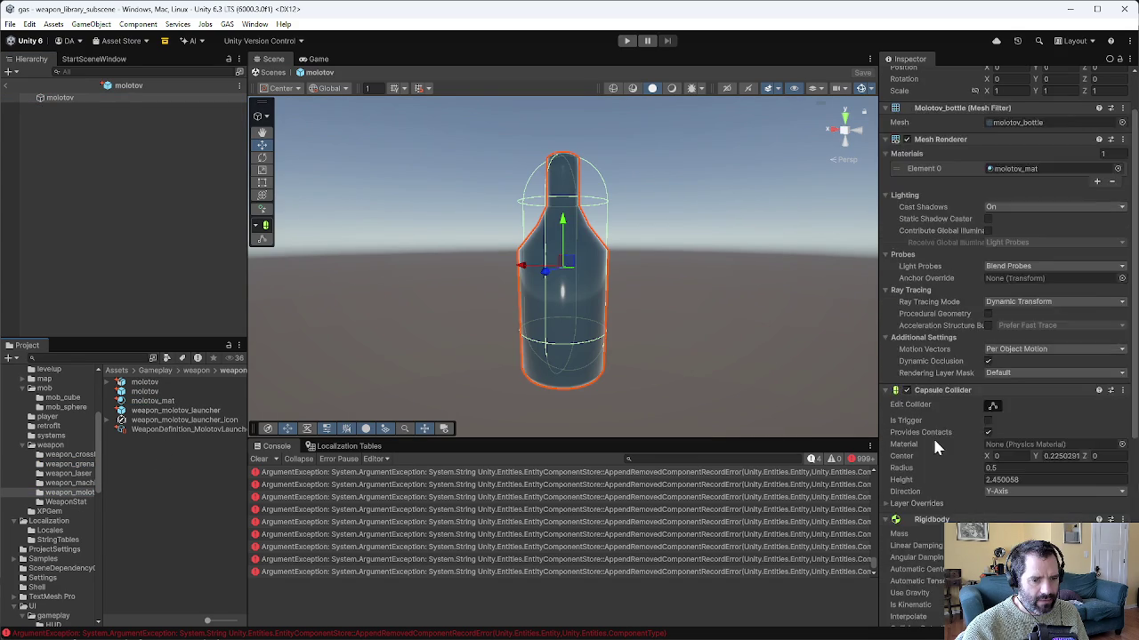
{"action": "scroll", "coordinate": [954, 518], "scroll_direction": "down", "scroll_amount": 2}
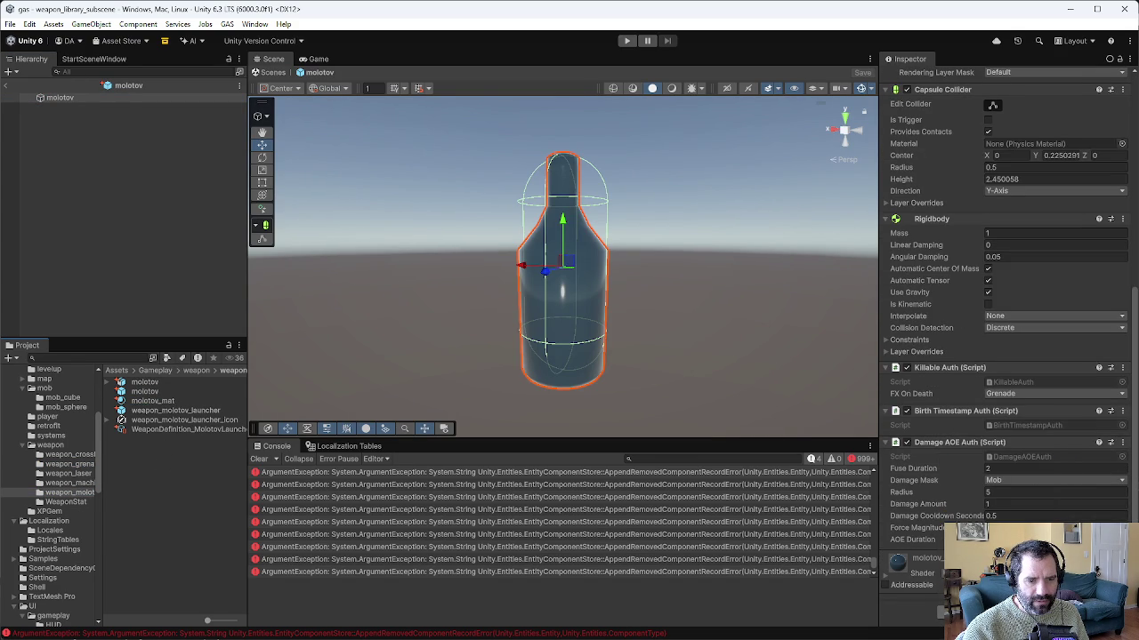
{"action": "left_click", "coordinate": [1008, 614]}
{"action": "type", "text": "fx"}
{"action": "key", "text": "Return"}
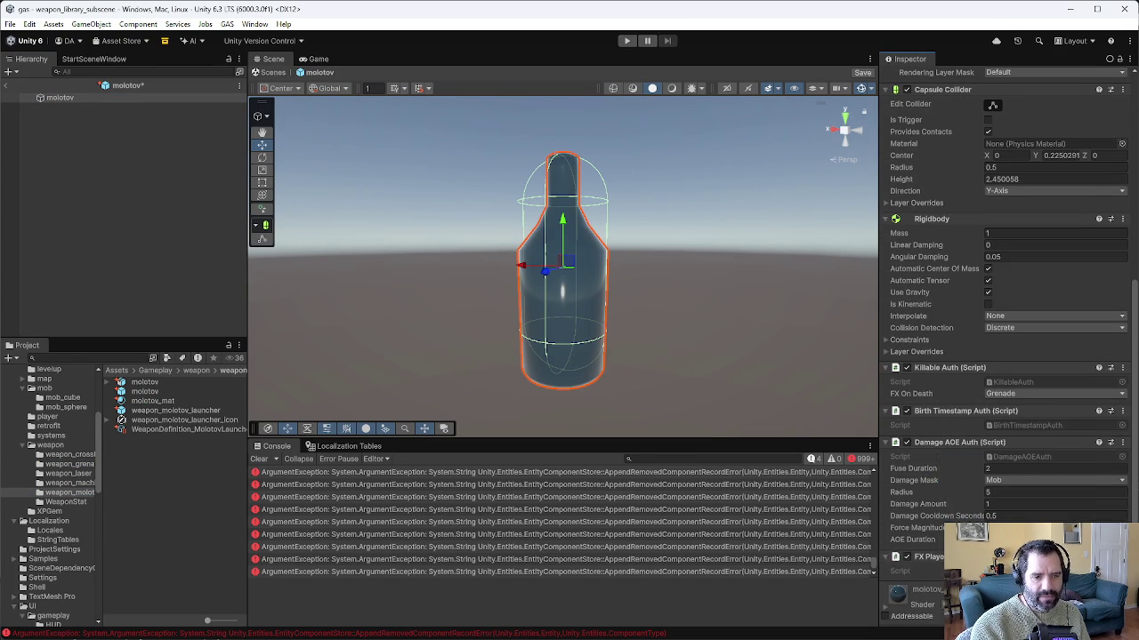
{"action": "scroll", "coordinate": [934, 456], "scroll_direction": "down", "scroll_amount": 1}
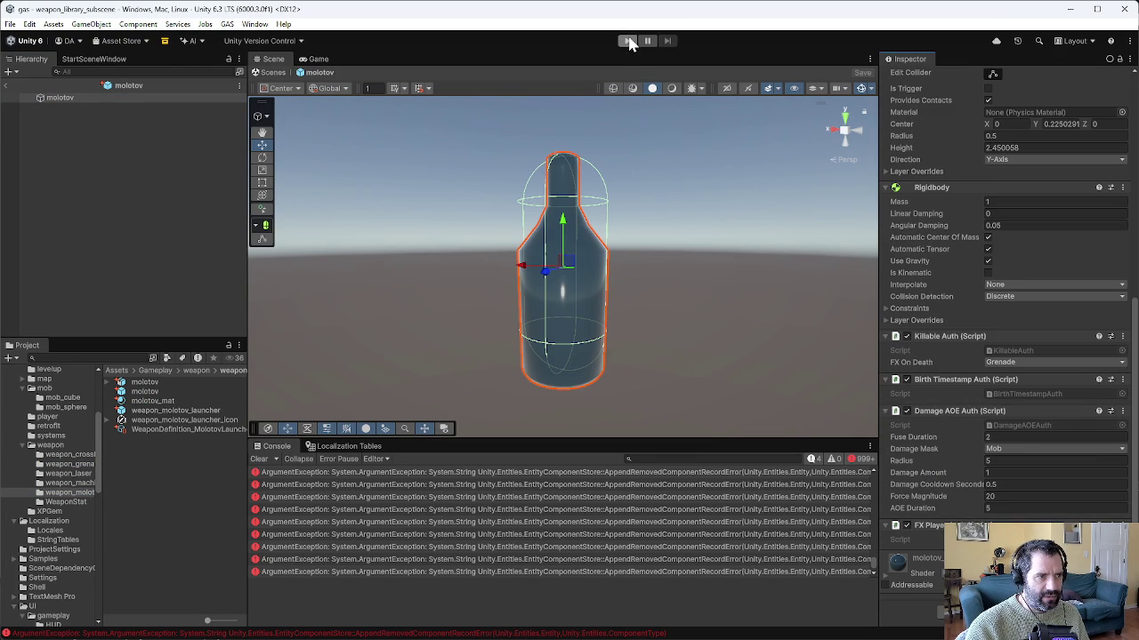
{"action": "left_click", "coordinate": [625, 43]}
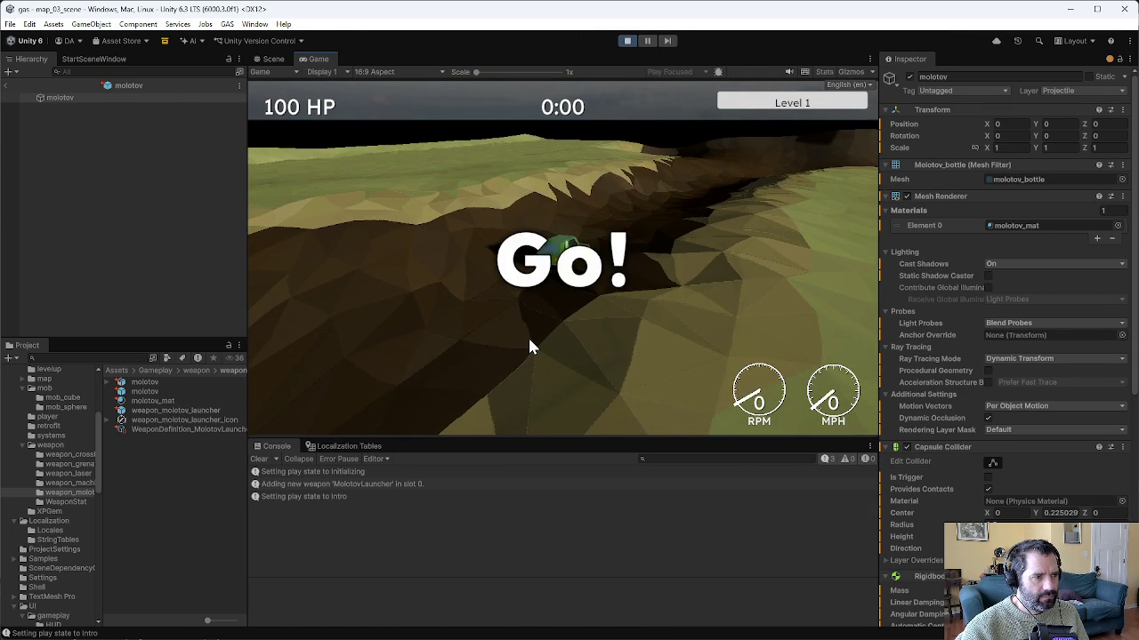
Step: Drive along the trench while molotovs are thrown, then stop the play test
{"action": "key", "text": "w"}
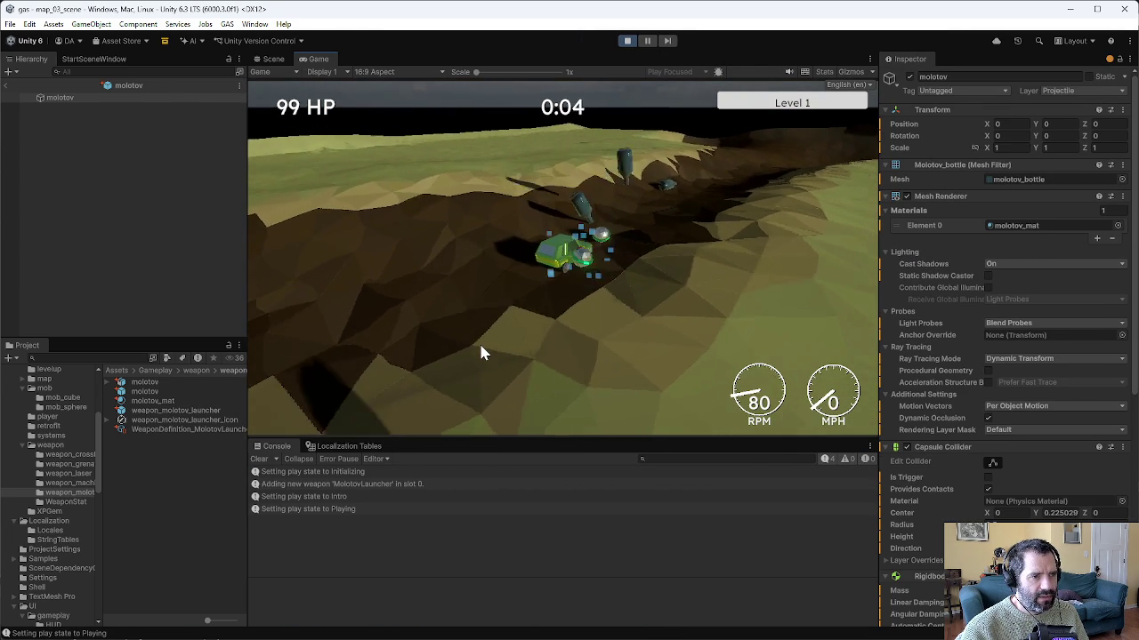
{"action": "key", "text": "w"}
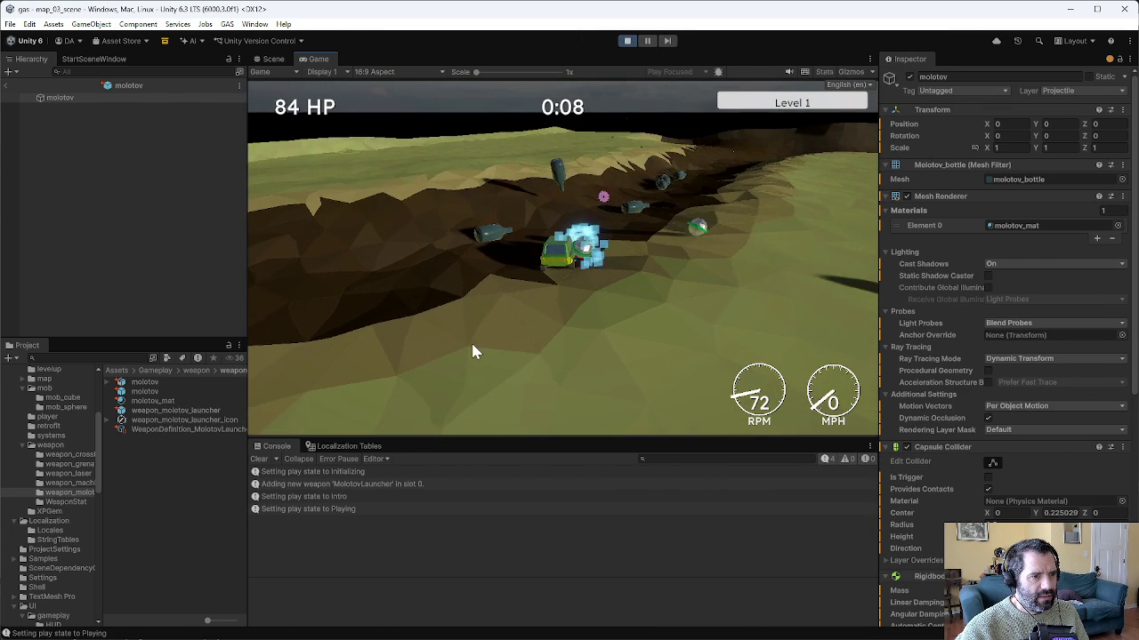
{"action": "key", "text": "w"}
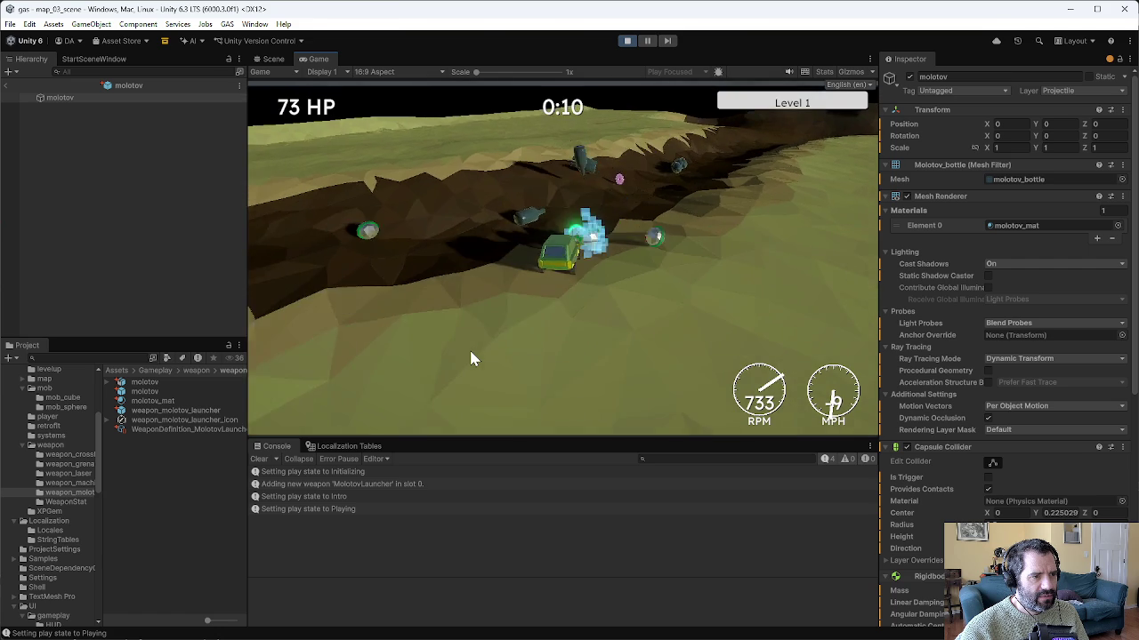
{"action": "key", "text": "w"}
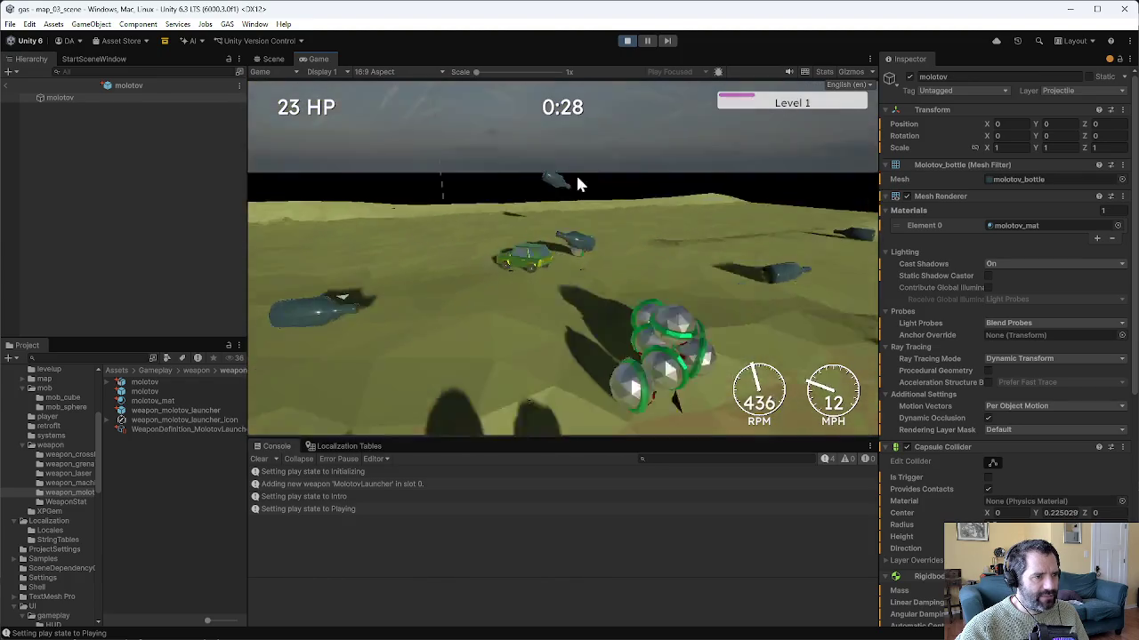
{"action": "left_click", "coordinate": [626, 40]}
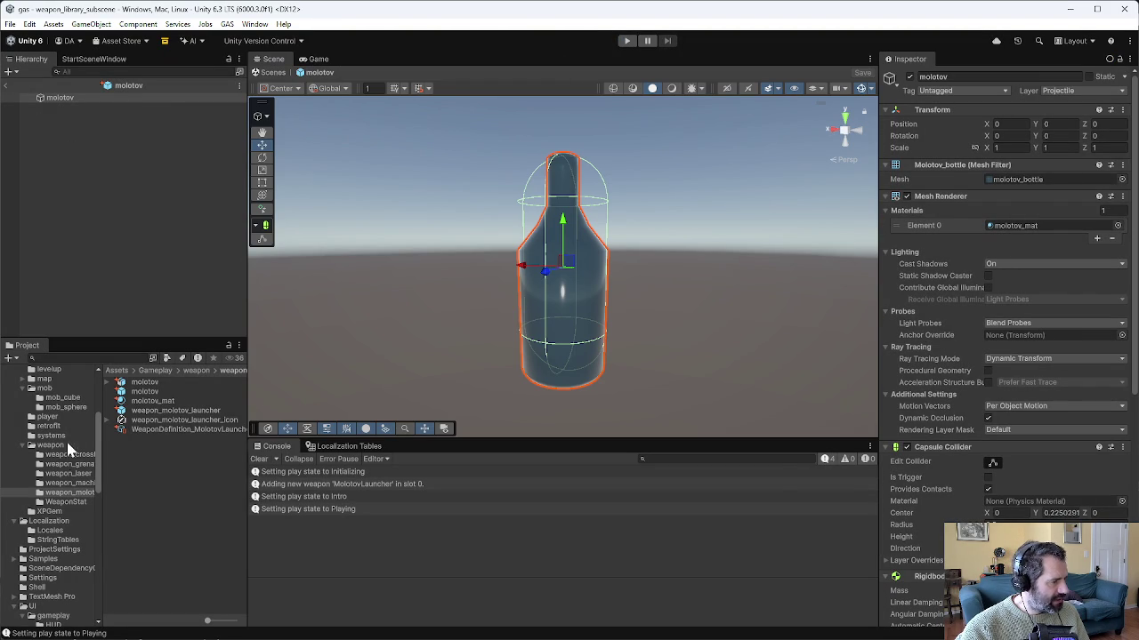
{"action": "left_click", "coordinate": [70, 464]}
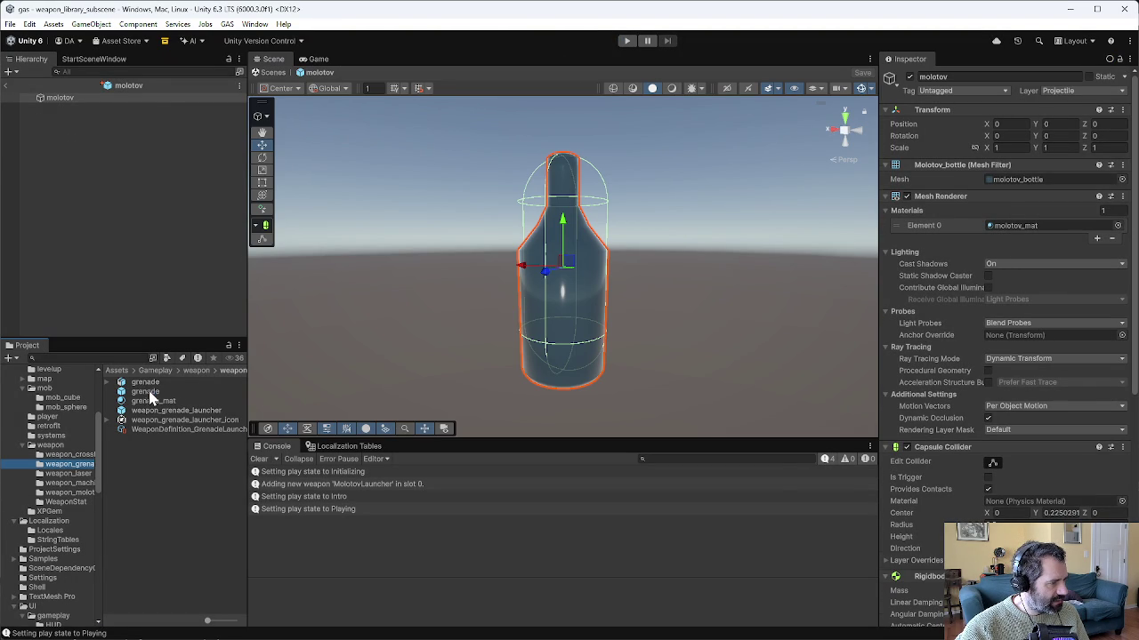
{"action": "double_click", "coordinate": [148, 391]}
{"action": "left_click", "coordinate": [71, 107]}
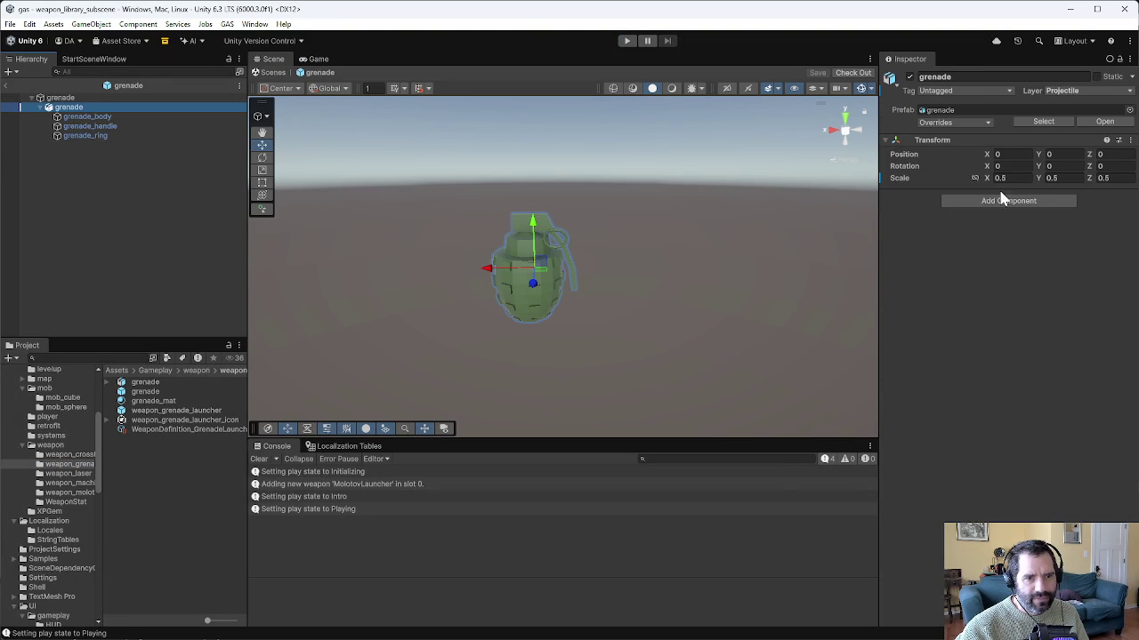
{"action": "left_click", "coordinate": [74, 495]}
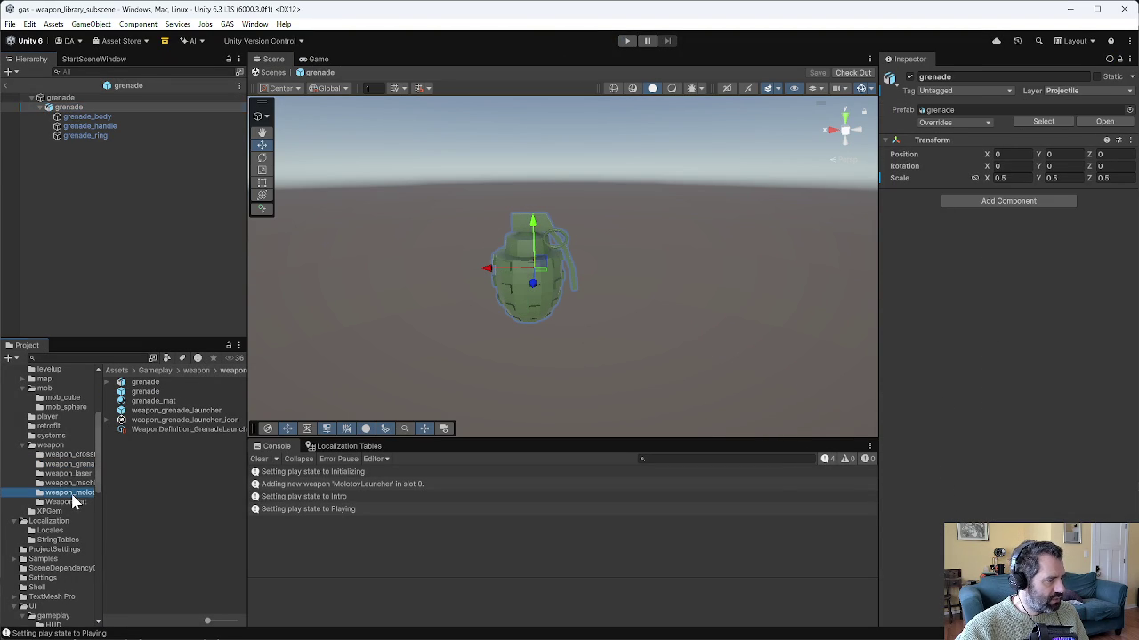
{"action": "double_click", "coordinate": [145, 383]}
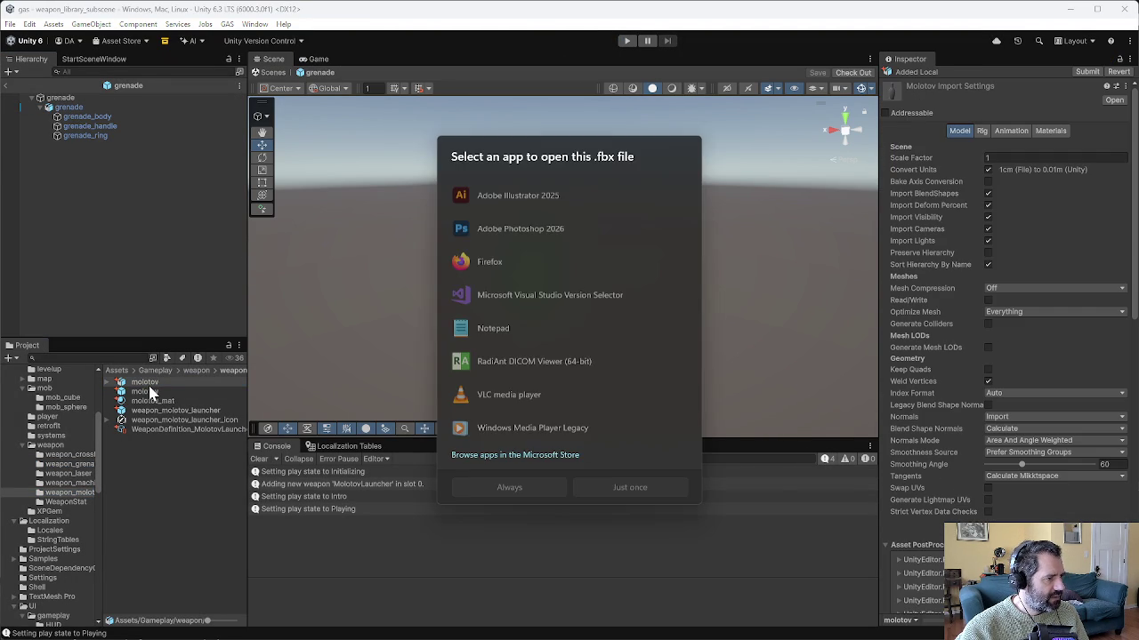
{"action": "left_click", "coordinate": [327, 279]}
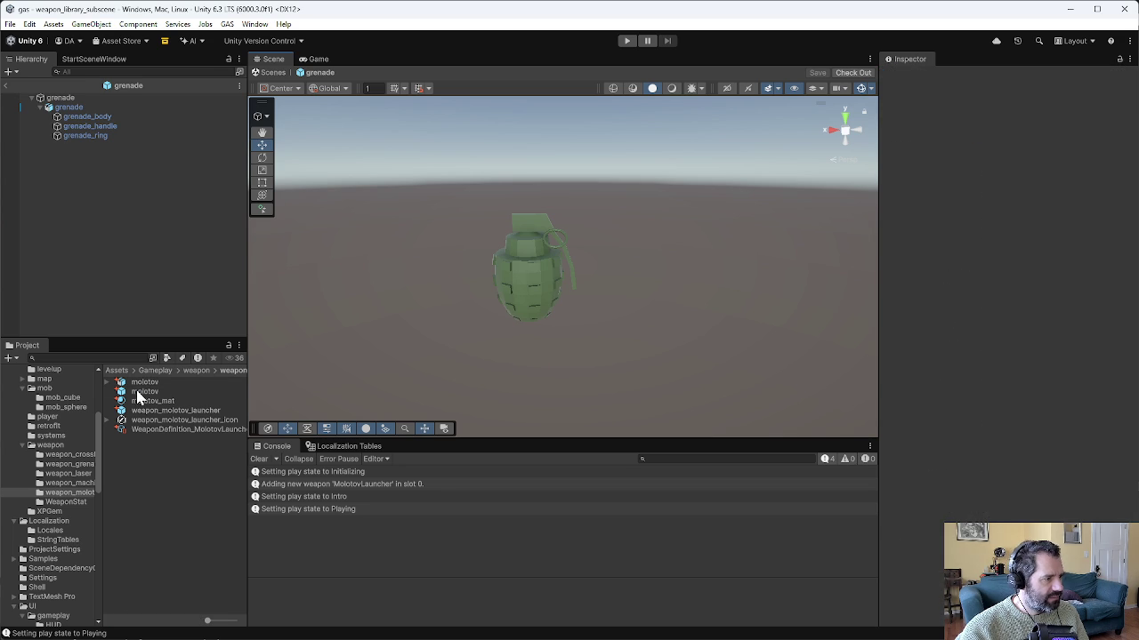
{"action": "double_click", "coordinate": [140, 393]}
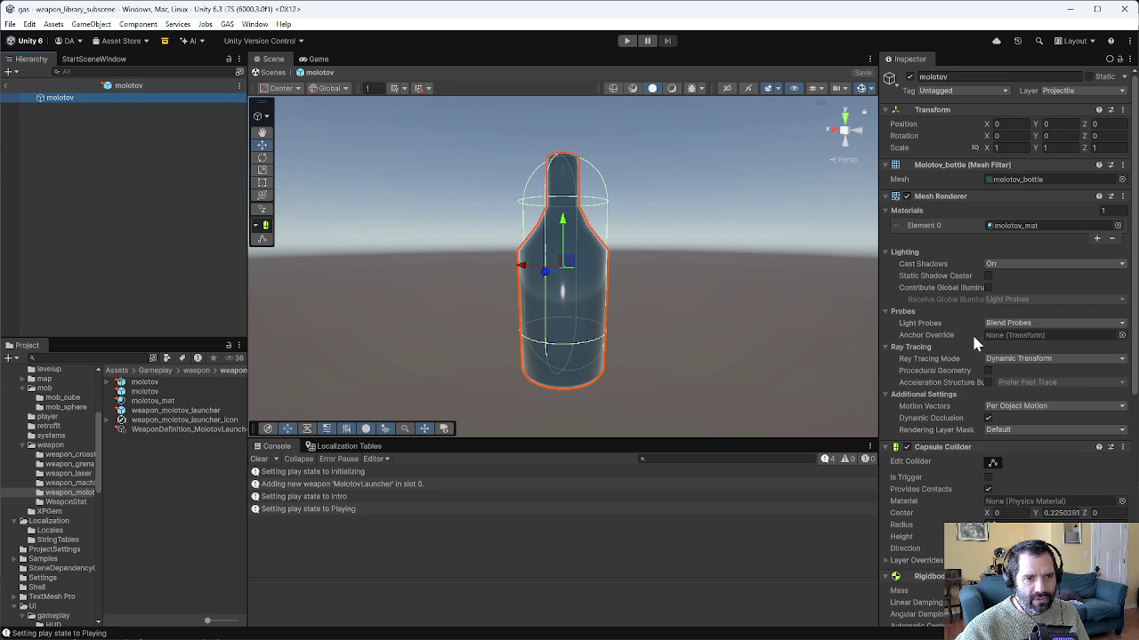
{"action": "scroll", "coordinate": [976, 380], "scroll_direction": "down", "scroll_amount": 5}
{"action": "scroll", "coordinate": [976, 405], "scroll_direction": "up", "scroll_amount": 5}
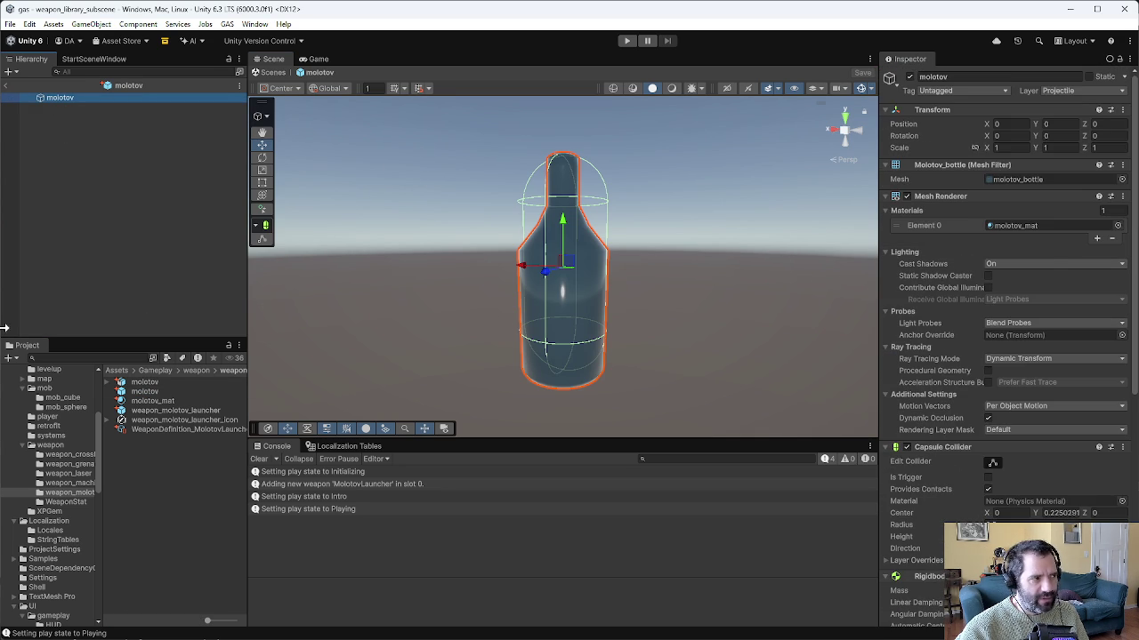
Step: Create a cube child under molotov and name it molotov_model
{"action": "left_click", "coordinate": [80, 172]}
{"action": "left_click", "coordinate": [62, 100]}
{"action": "right_click", "coordinate": [62, 100]}
{"action": "mouse_move", "coordinate": [135, 343]}
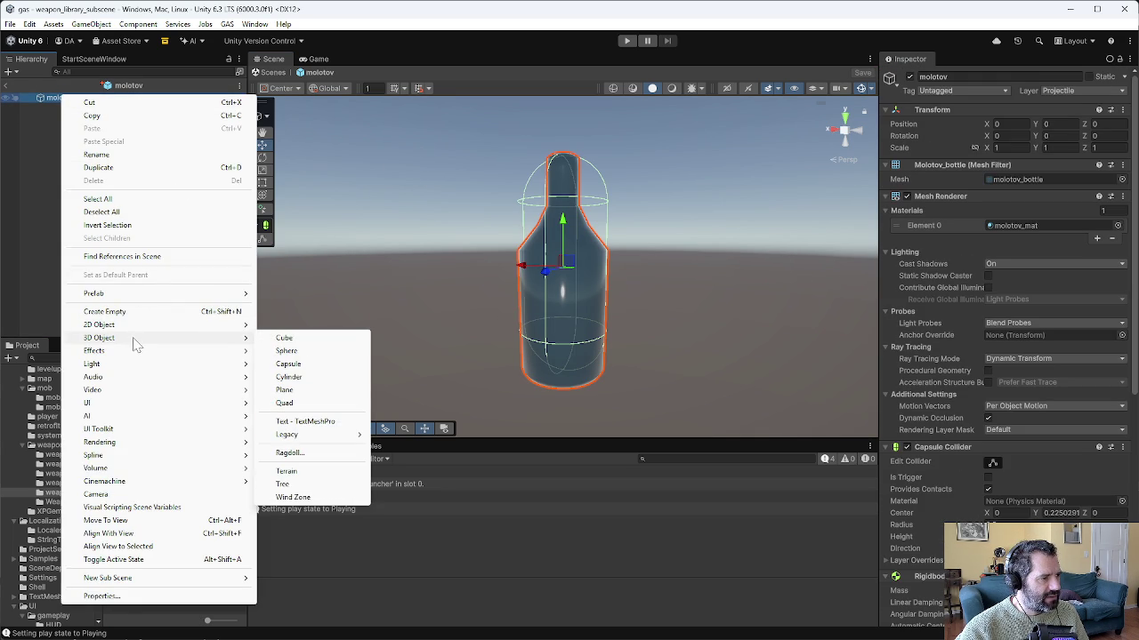
{"action": "left_click", "coordinate": [286, 338]}
{"action": "left_click", "coordinate": [73, 108]}
{"action": "key", "text": "F2"}
{"action": "type", "text": "molotov"}
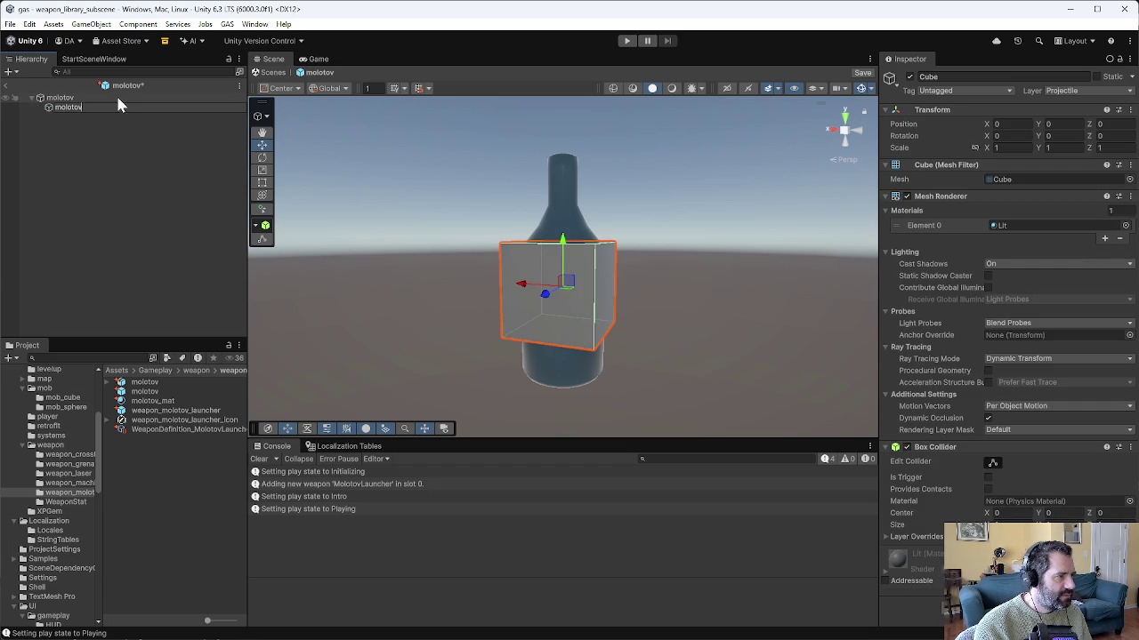
{"action": "type", "text": "_model"}
{"action": "key", "text": "Return"}
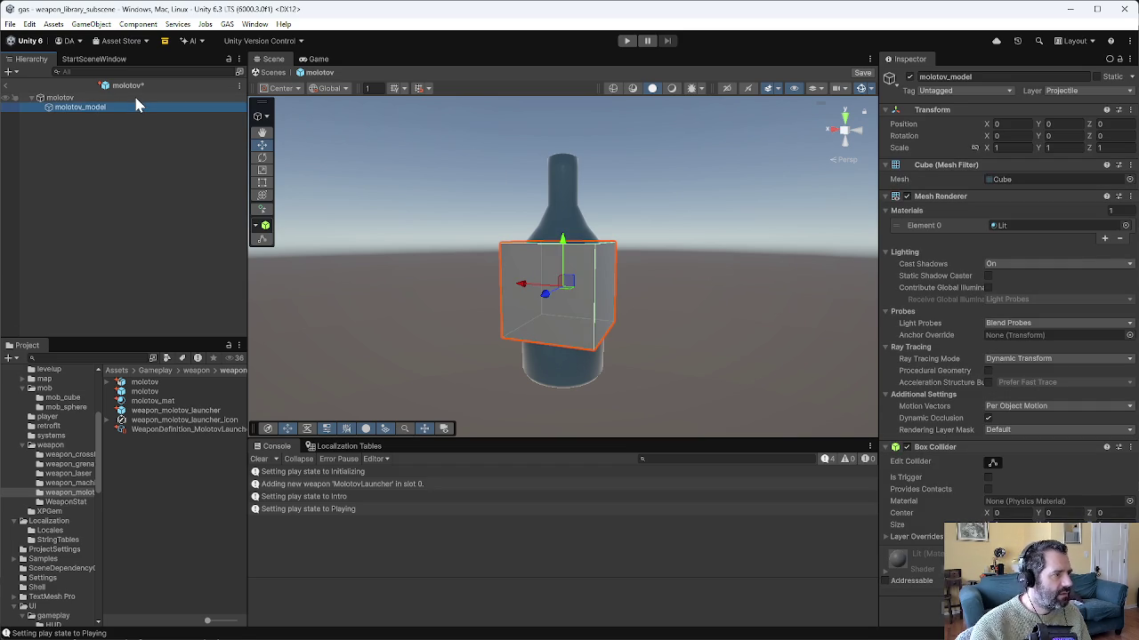
Step: Remove the Mesh Filter and Mesh Renderer from the molotov root object
{"action": "left_click", "coordinate": [72, 98]}
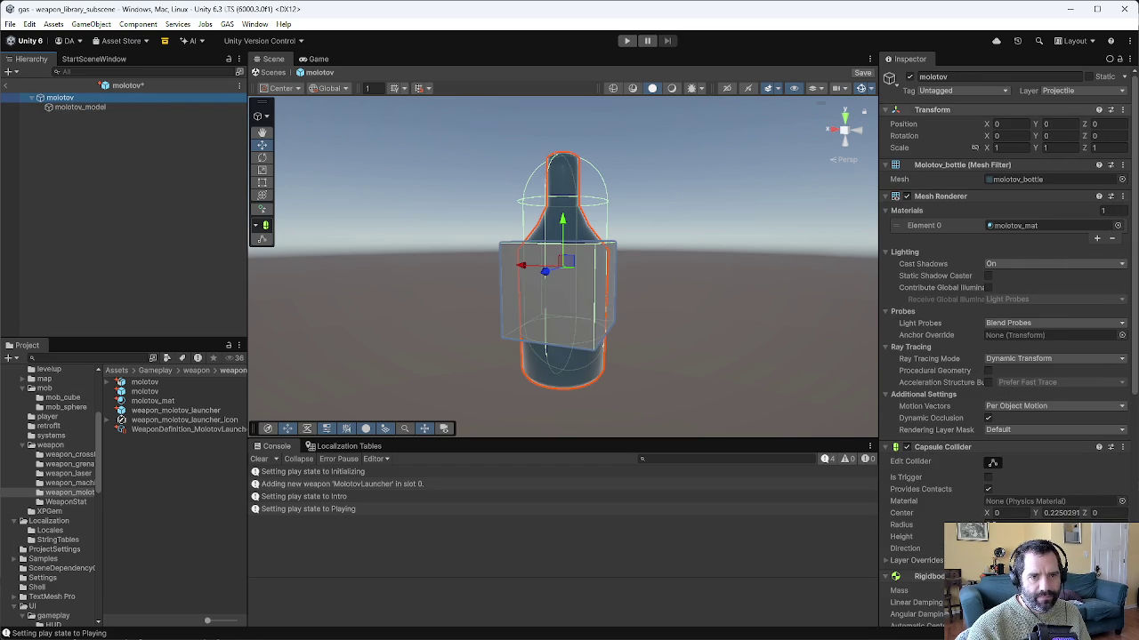
{"action": "left_click", "coordinate": [1122, 166]}
{"action": "left_click", "coordinate": [1056, 195]}
{"action": "left_click", "coordinate": [1123, 166]}
{"action": "left_click", "coordinate": [1067, 197]}
{"action": "left_click", "coordinate": [99, 107]}
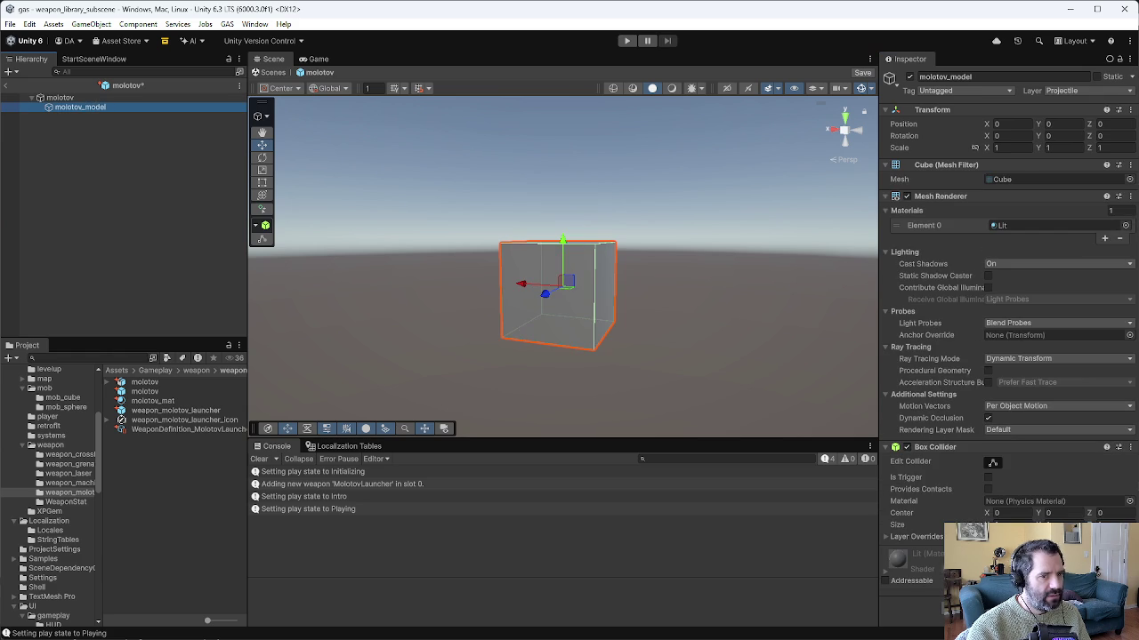
{"action": "left_click", "coordinate": [1130, 179]}
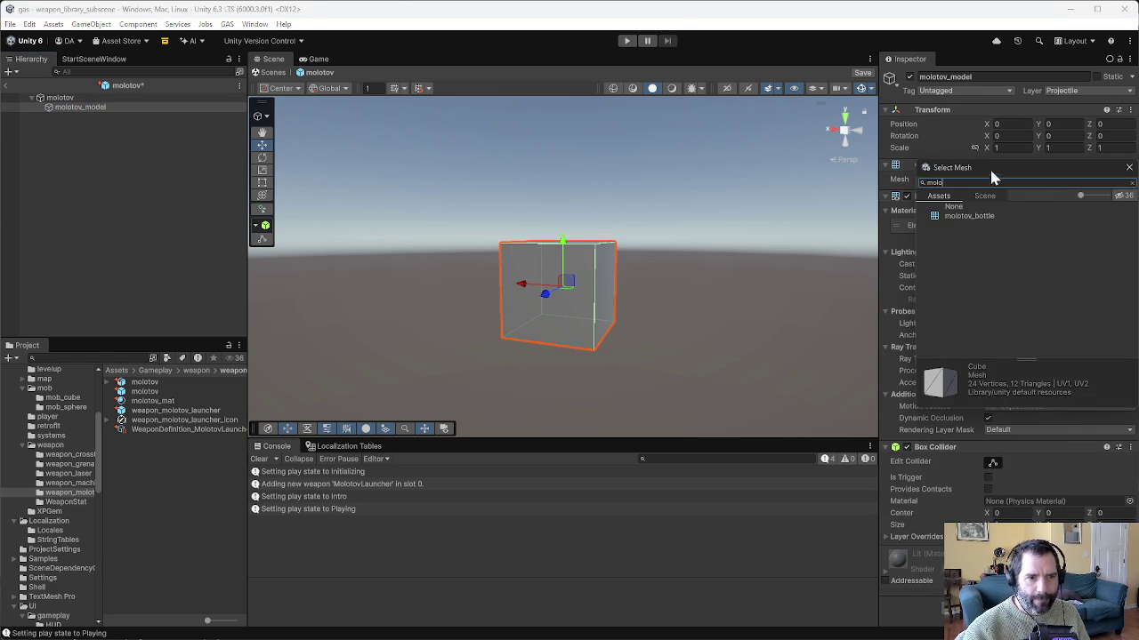
Step: Give molotov_model the molotov_bottle mesh and molotov_mat material, and save the prefab
{"action": "double_click", "coordinate": [969, 216]}
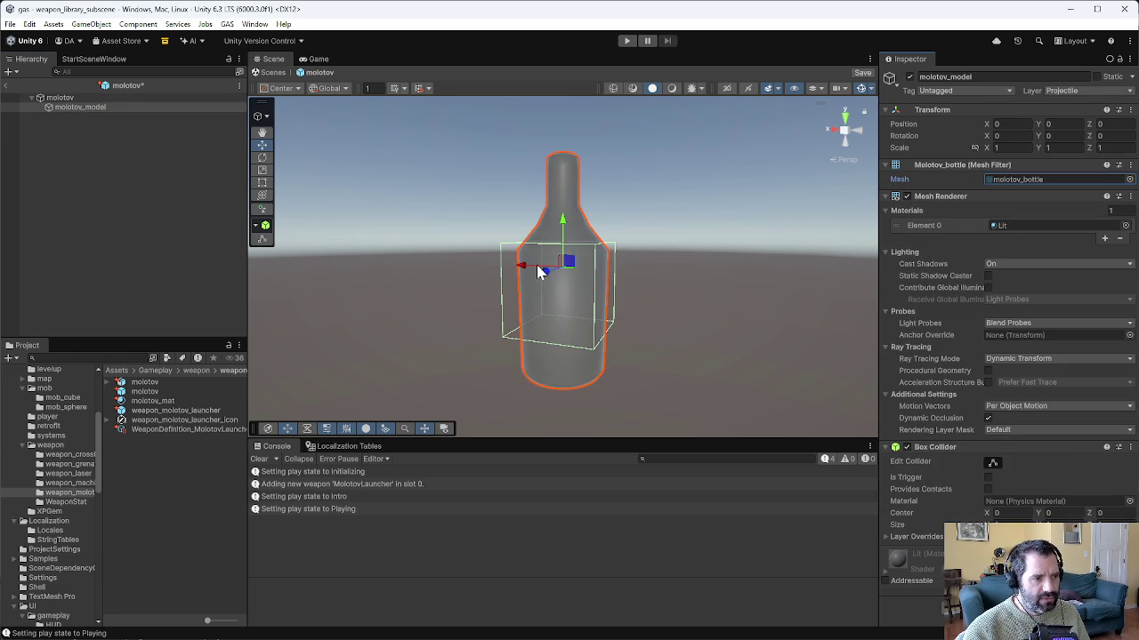
{"action": "left_click_drag", "start_coordinate": [153, 400], "coordinate": [1043, 227]}
{"action": "left_click", "coordinate": [127, 217]}
{"action": "key", "text": "ctrl+s"}
Step: Set molotov_model's scale to 0.5 on X, Y and Z, then start play mode
{"action": "left_click", "coordinate": [89, 109]}
{"action": "left_click", "coordinate": [1010, 148]}
{"action": "type", "text": "0.5"}
{"action": "key", "text": "Tab"}
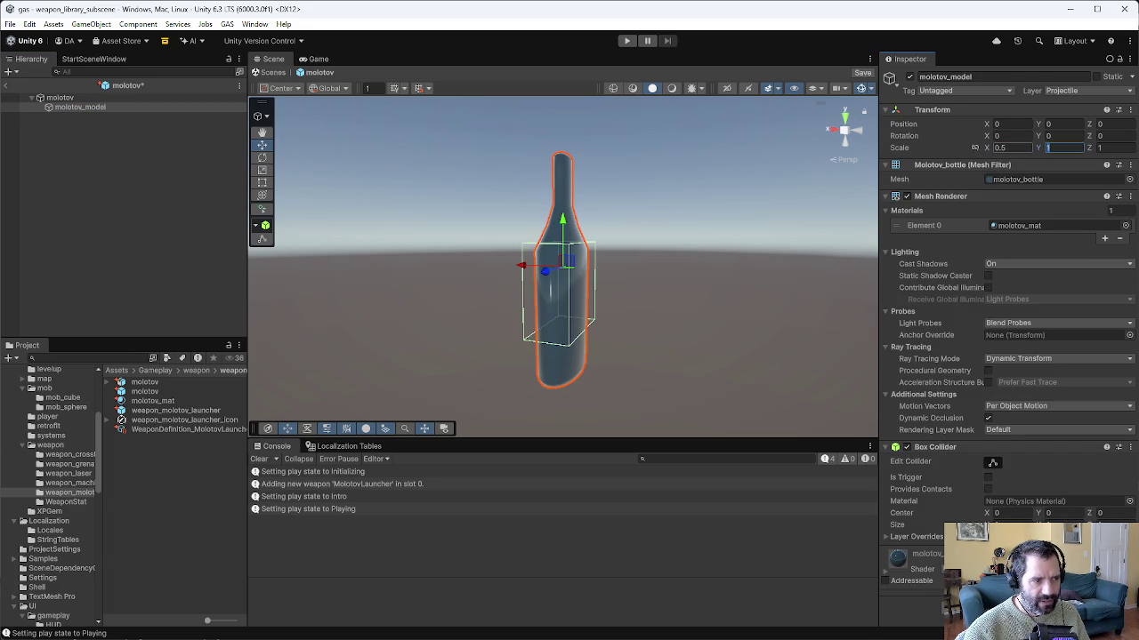
{"action": "type", "text": "0.5"}
{"action": "key", "text": "Tab"}
{"action": "type", "text": "0.5"}
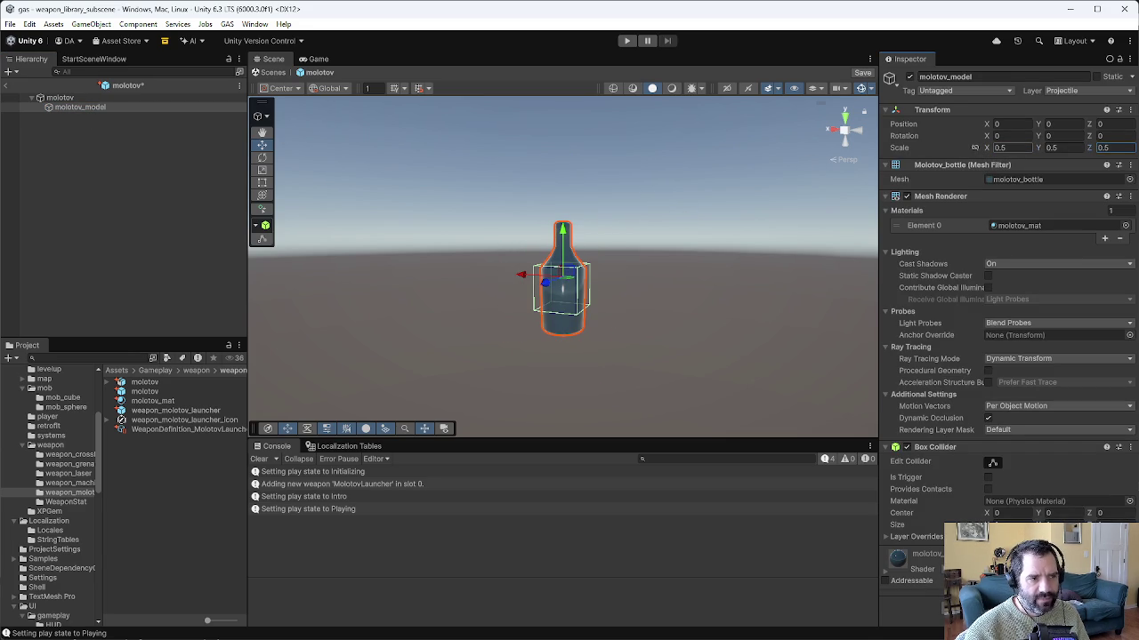
{"action": "left_click", "coordinate": [627, 41]}
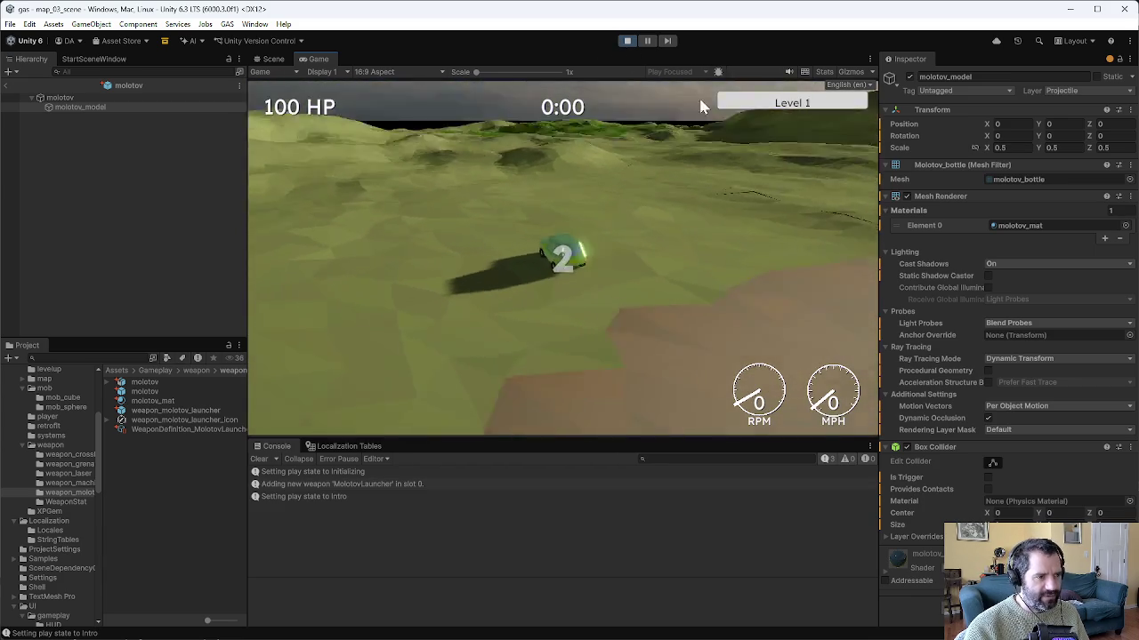
Step: Drive and steer while molotovs are thrown, then stop play and reselect the molotov root
{"action": "key", "text": "w"}
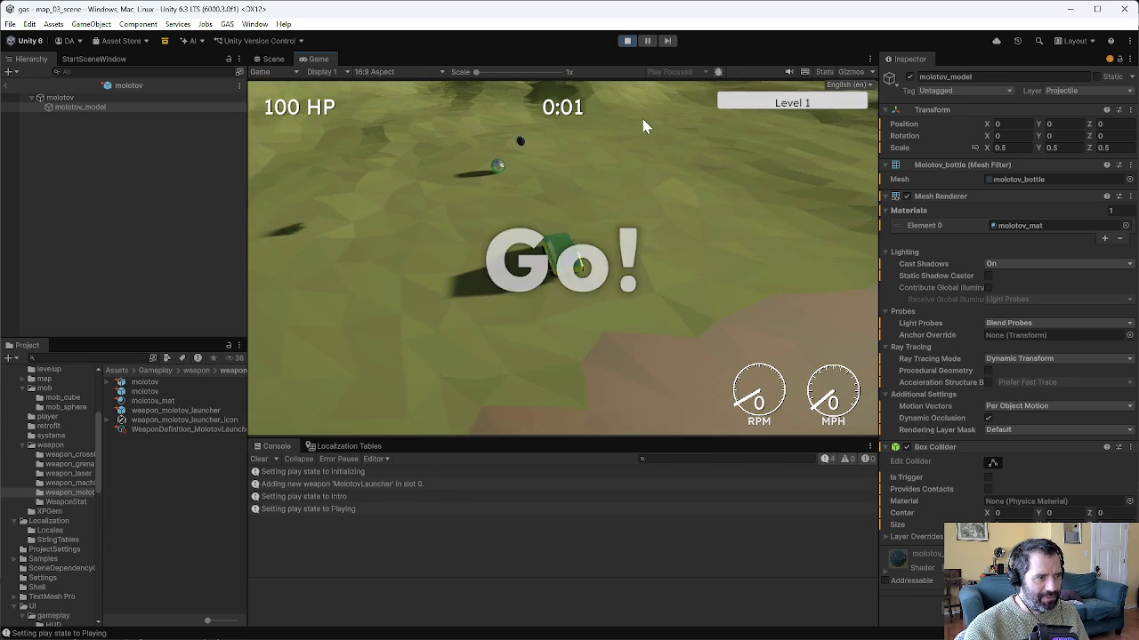
{"action": "key", "text": "a"}
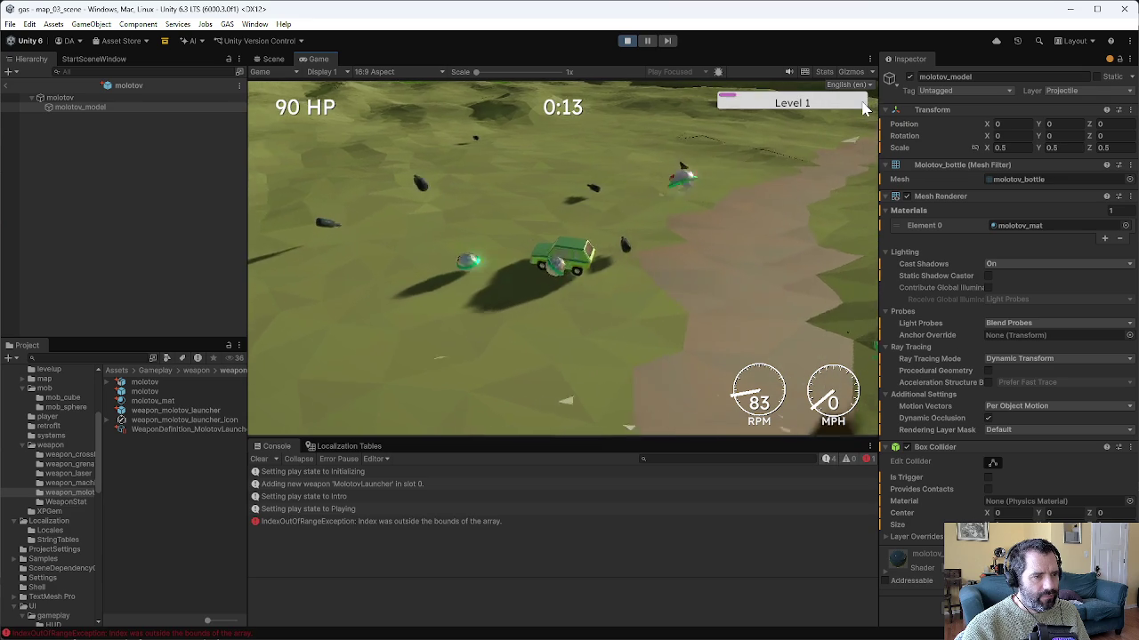
{"action": "left_click", "coordinate": [626, 40]}
{"action": "left_click", "coordinate": [92, 100]}
{"action": "scroll", "coordinate": [947, 503], "scroll_direction": "down", "scroll_amount": 3}
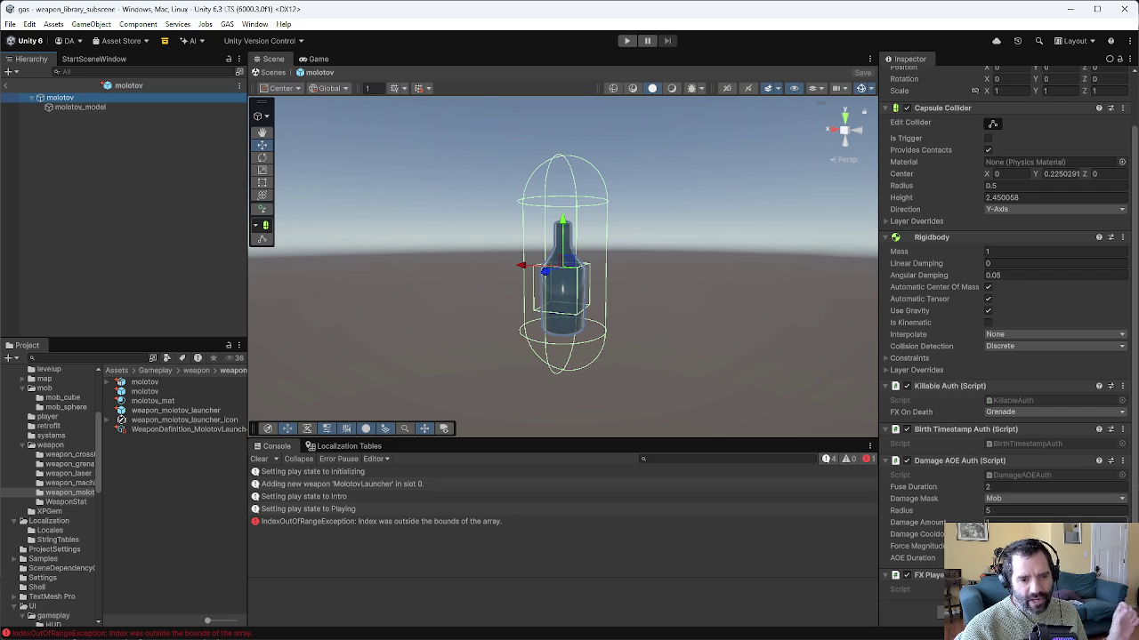
Step: Check the Damage AOE Auth fields, leaving Radius at 5, then view the IndexOutOfRangeException stack trace
{"action": "left_click", "coordinate": [1005, 522]}
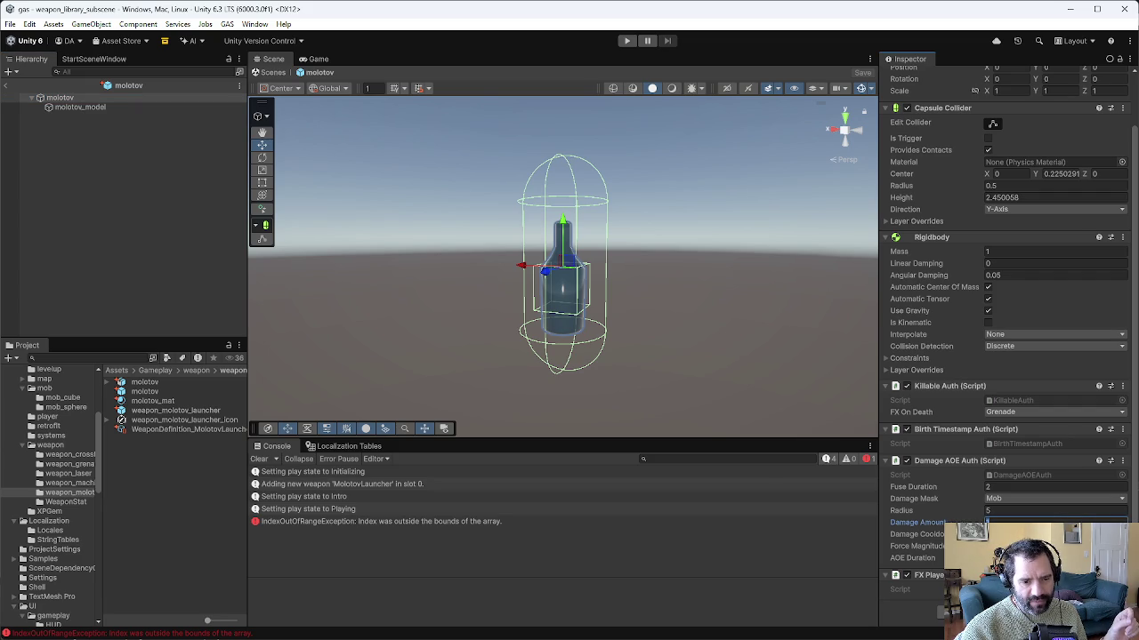
{"action": "key", "text": "Tab"}
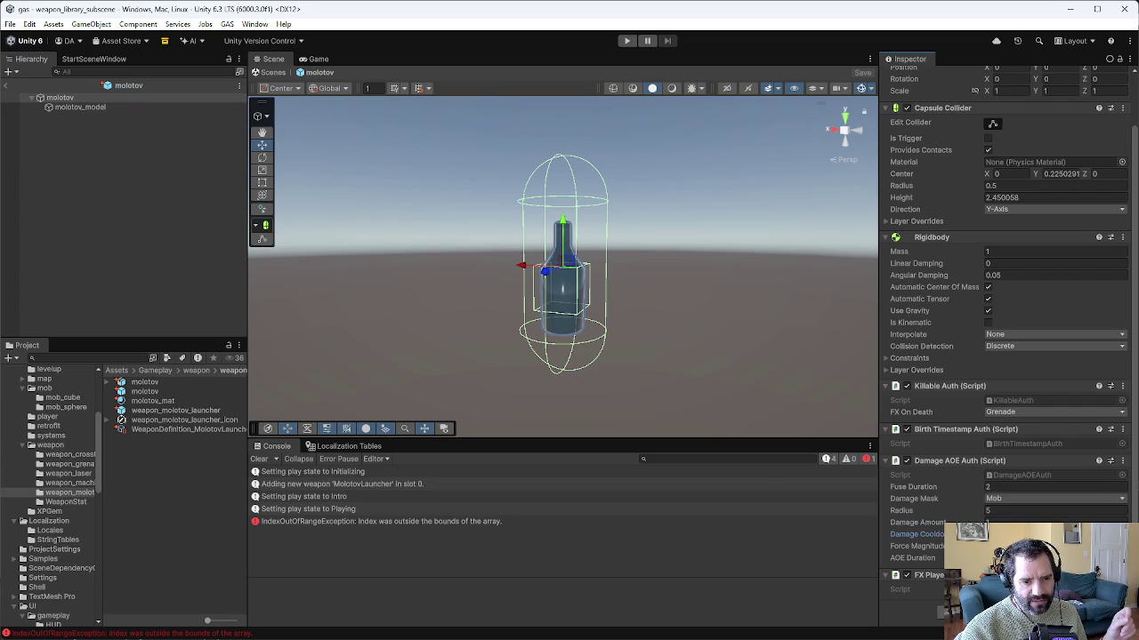
{"action": "left_click", "coordinate": [1023, 511]}
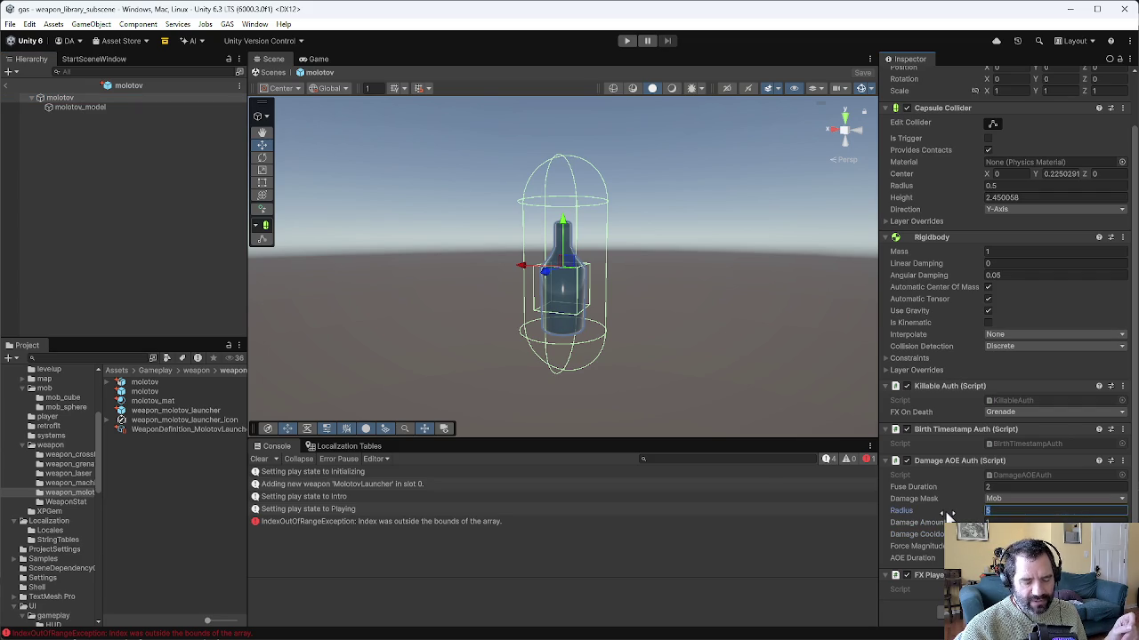
{"action": "left_click", "coordinate": [939, 558]}
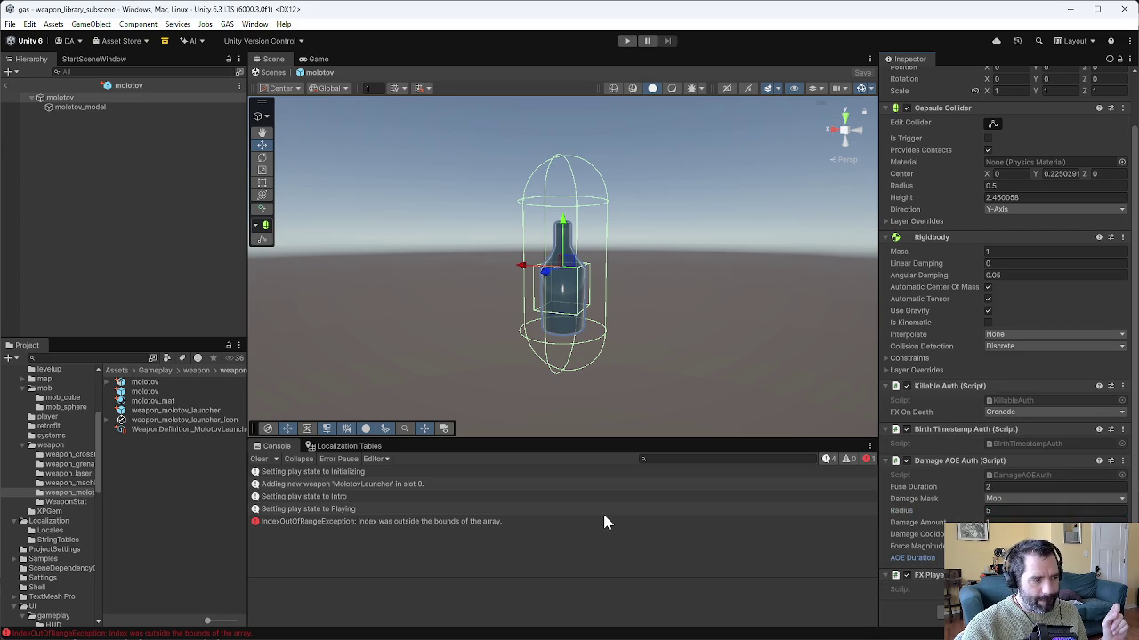
{"action": "left_click", "coordinate": [580, 522]}
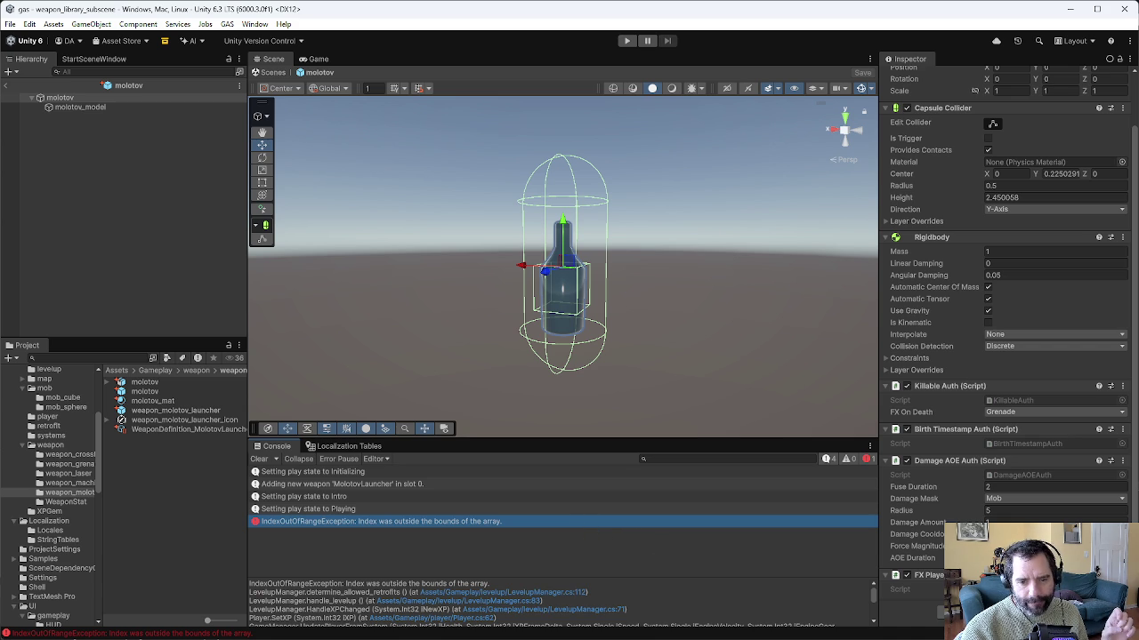
{"action": "key", "text": "alt+Tab"}
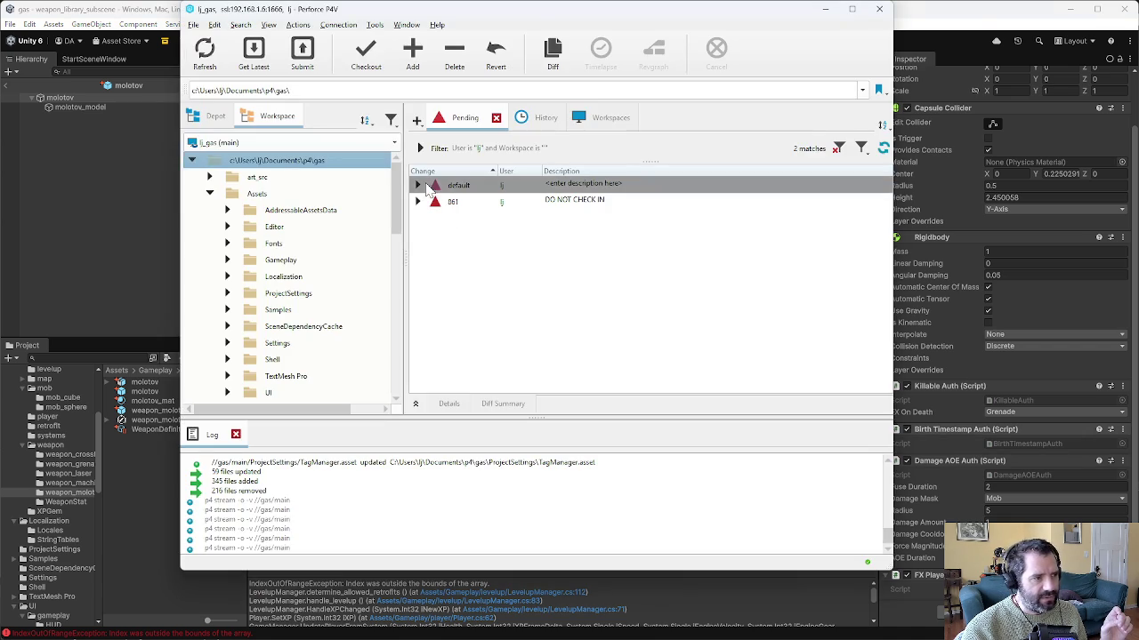
Step: Reconcile offline work on the workspace root so molotov and CarBuilder files join the default changelist
{"action": "right_click", "coordinate": [306, 160]}
{"action": "left_click", "coordinate": [373, 159]}
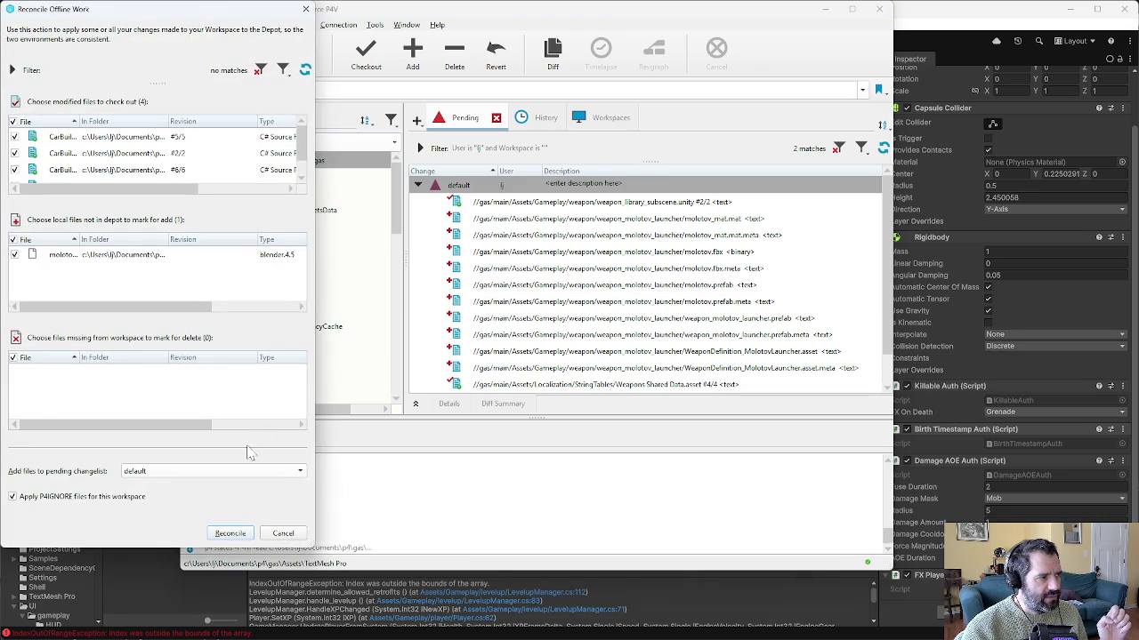
{"action": "left_click", "coordinate": [230, 534]}
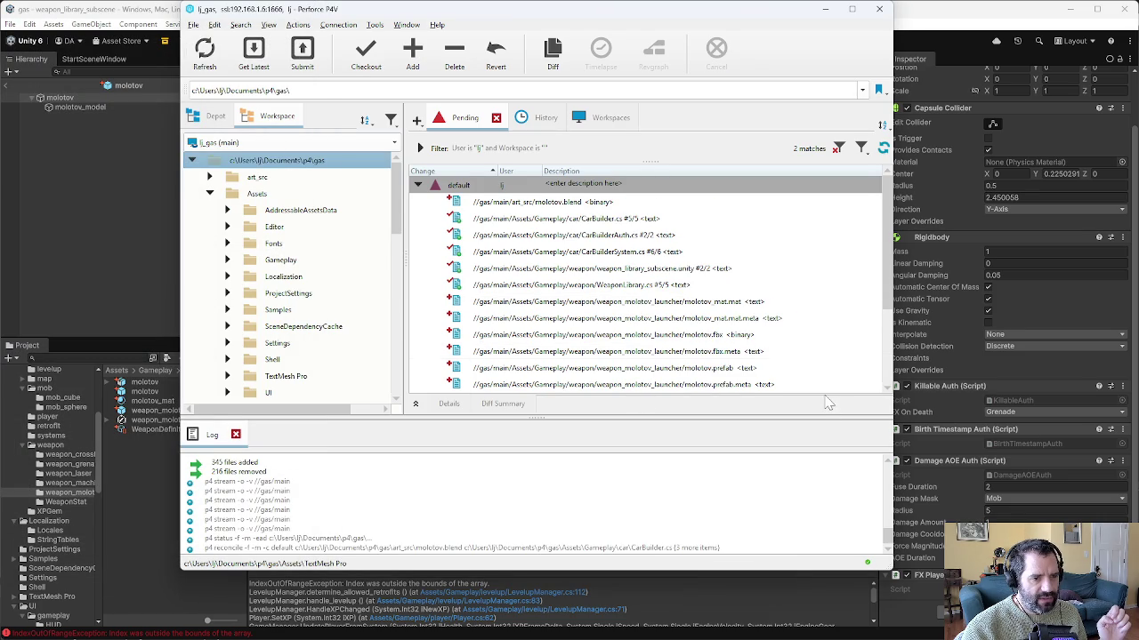
{"action": "mouse_move", "coordinate": [885, 283]}
{"action": "left_mouse_down"}
{"action": "mouse_move", "coordinate": [889, 271]}
{"action": "mouse_move", "coordinate": [888, 395]}
{"action": "mouse_move", "coordinate": [854, 150]}
{"action": "left_mouse_up"}
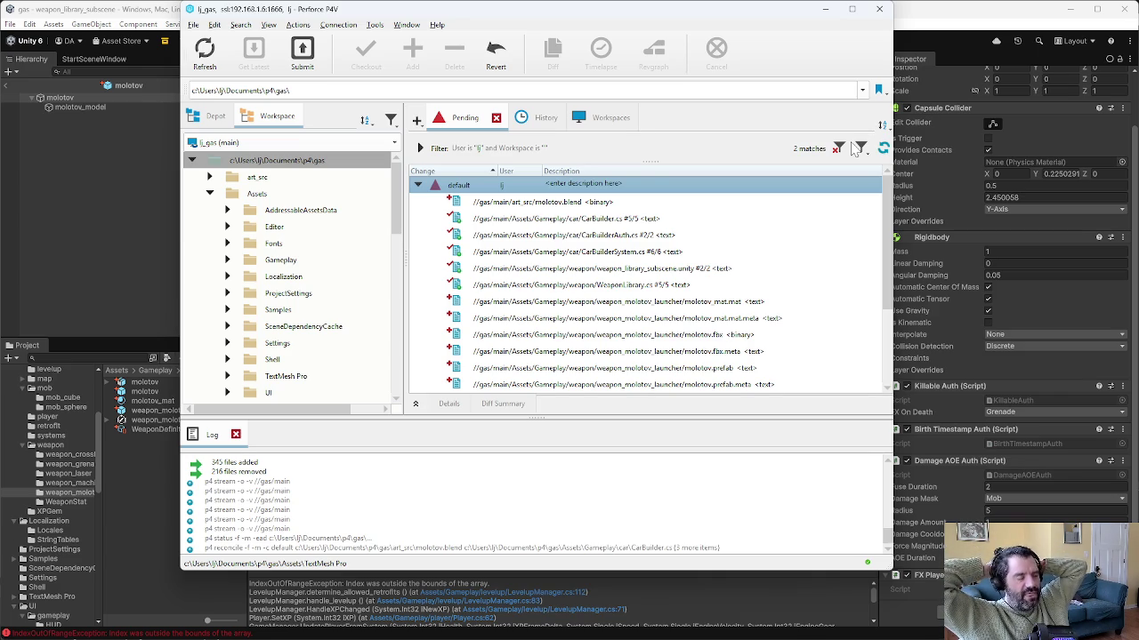
{"action": "left_click", "coordinate": [930, 493]}
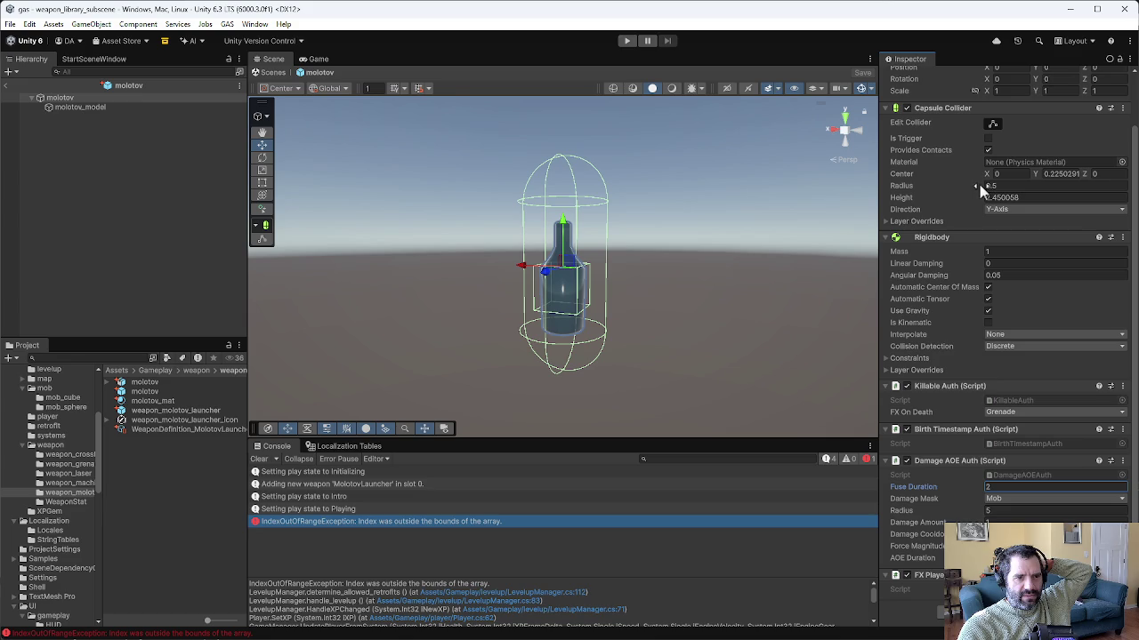
Step: Set the capsule collider to radius 0.31, height 1.34, centre Y 0.08, then save the molotov prefab
{"action": "mouse_move", "coordinate": [982, 183]}
{"action": "left_mouse_down"}
{"action": "mouse_move", "coordinate": [981, 199]}
{"action": "mouse_move", "coordinate": [958, 197]}
{"action": "mouse_move", "coordinate": [957, 181]}
{"action": "mouse_move", "coordinate": [928, 201]}
{"action": "mouse_move", "coordinate": [914, 184]}
{"action": "left_mouse_up"}
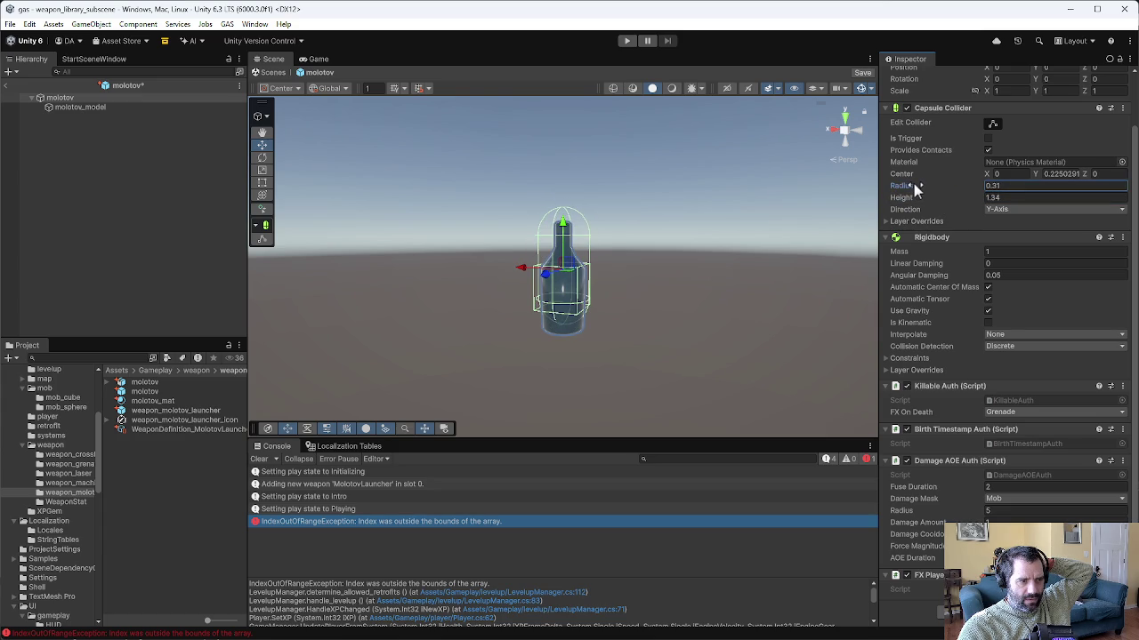
{"action": "left_click_drag", "start_coordinate": [1034, 173], "coordinate": [1026, 169]}
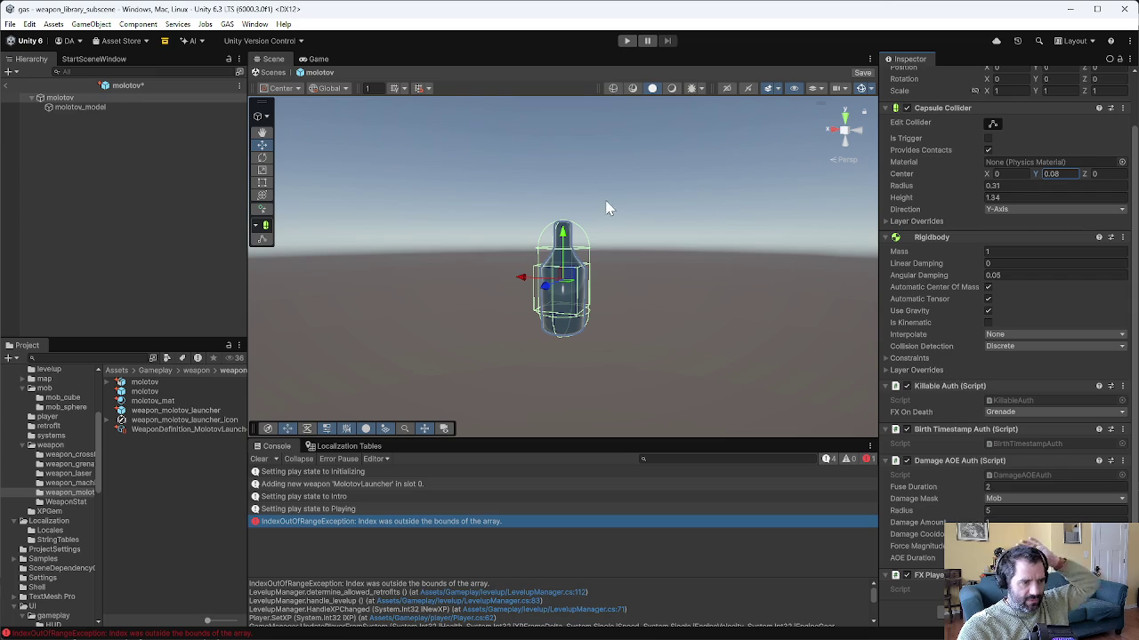
{"action": "key", "text": "ctrl+s"}
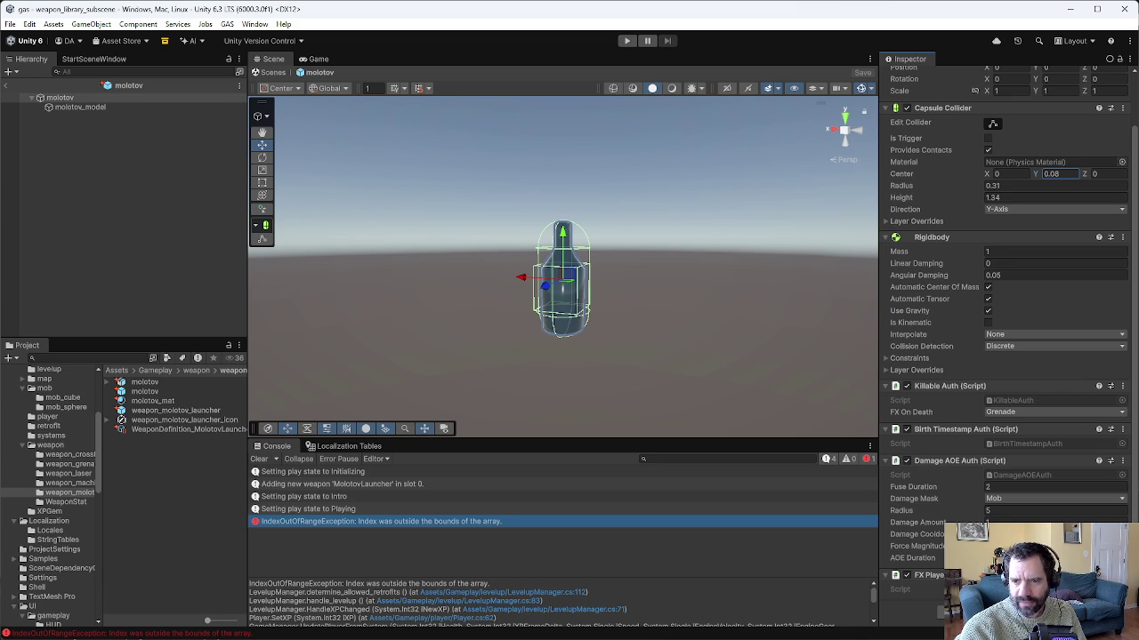
{"action": "key", "text": "alt+Tab"}
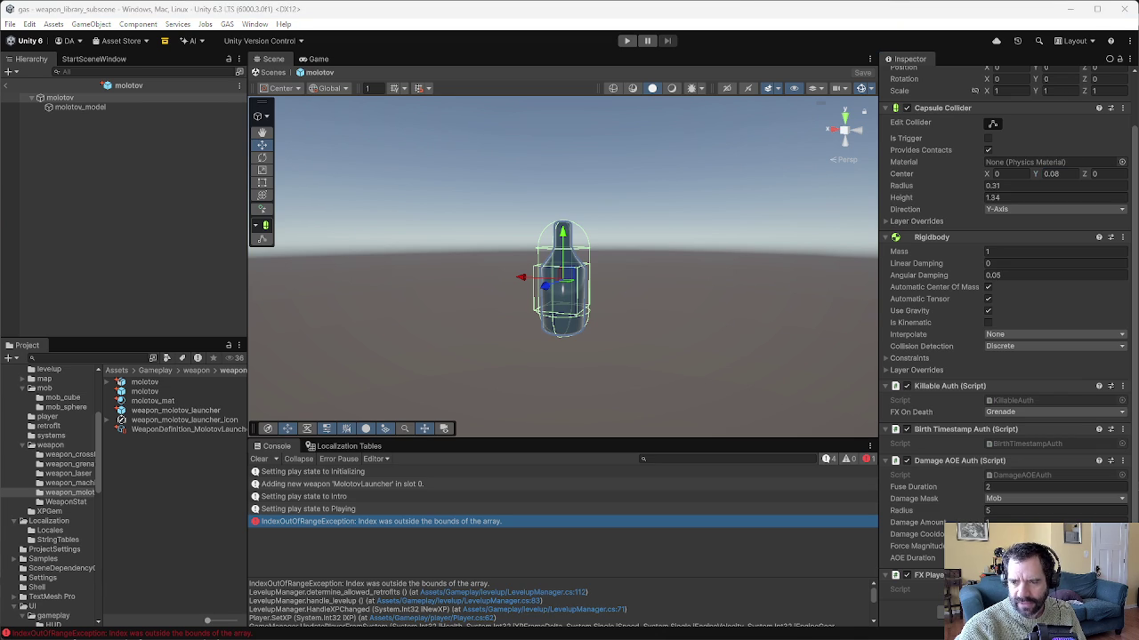